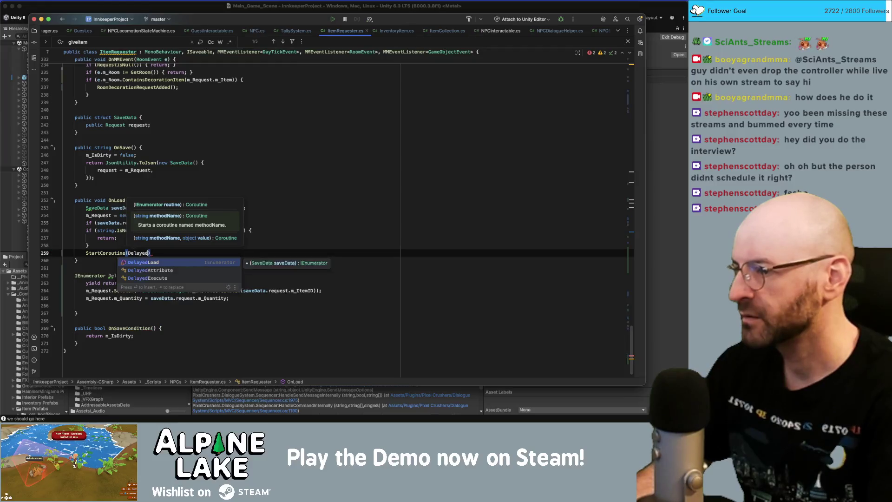
Step: Complete the line as StartCoroutine(DelayedLoad(saveData)); in OnLoad
text((s)
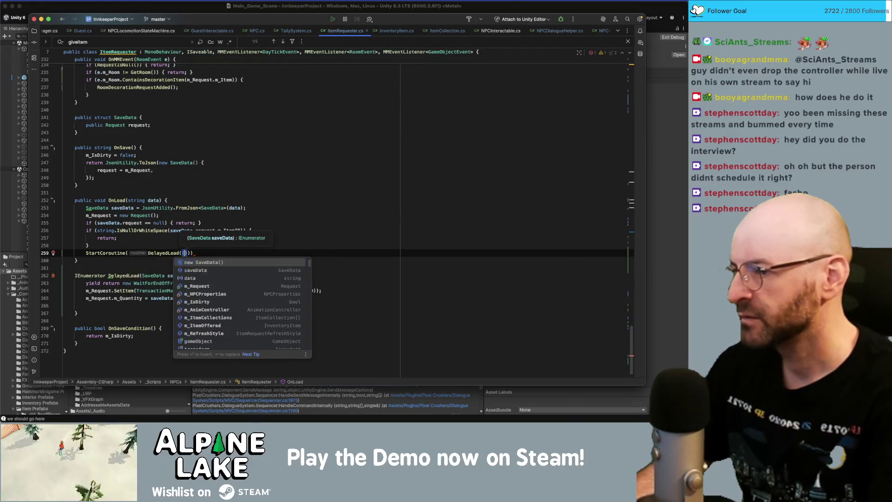
text(aveData)
key(Escape)
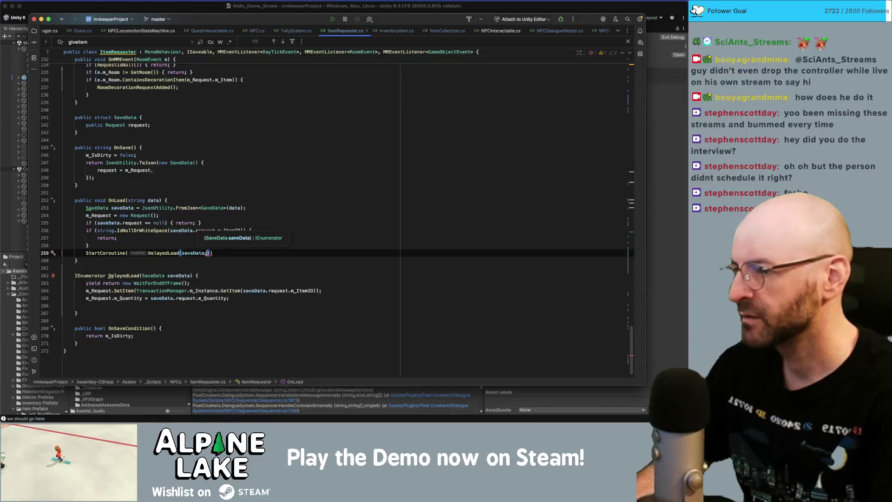
key(End)
text(;)
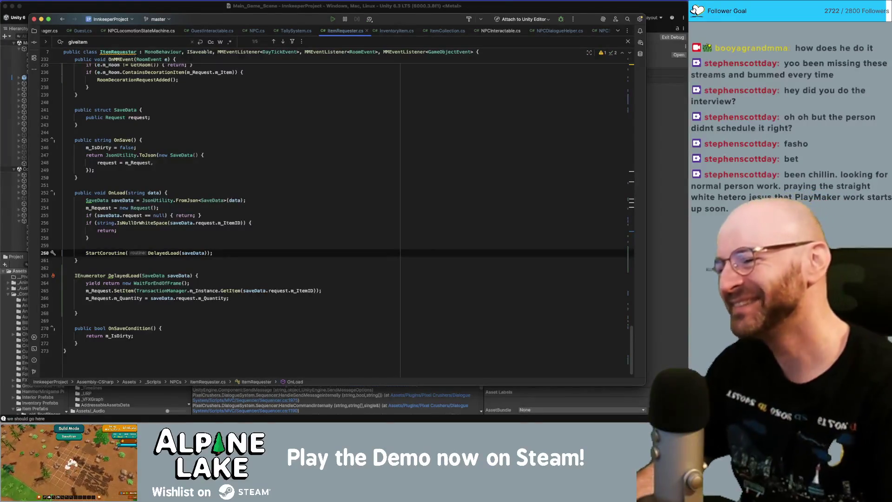
Step: Delete the stray blank lines above StartCoroutine and after the m_Quantity assignment
click(64, 245)
key(BackSpace)
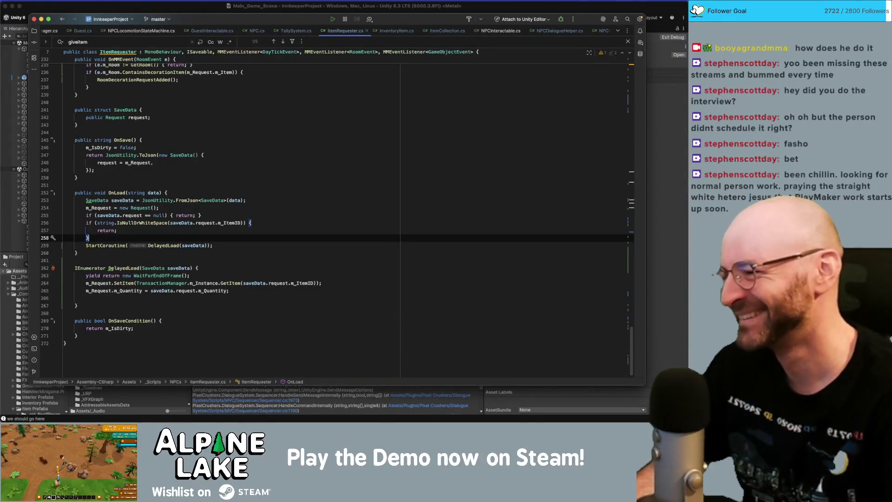
key(Down)
key(Down)
key(Down)
key(End)
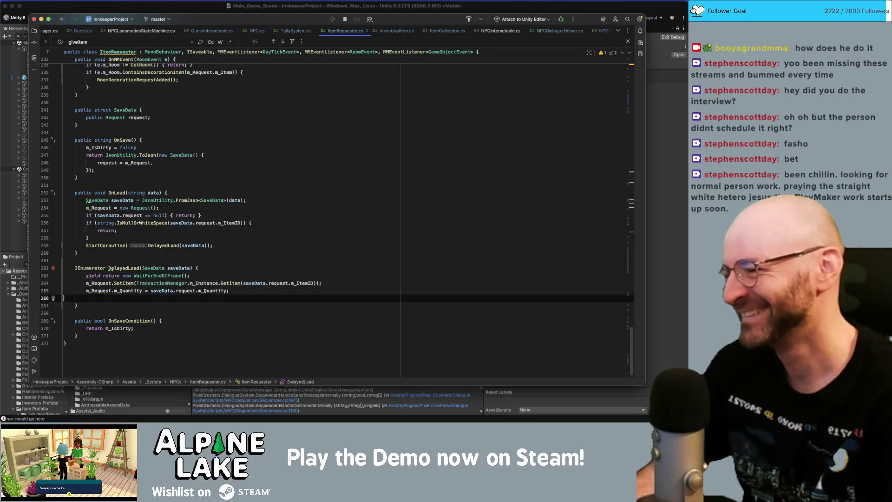
key(Delete)
key(Up)
key(Up)
key(Up)
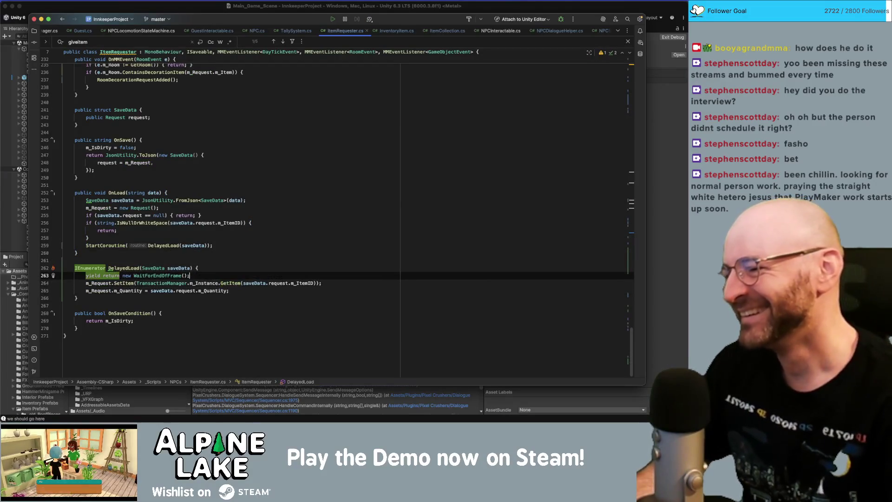
key(Down)
key(Down)
key(End)
key(Up)
key(Up)
key(Up)
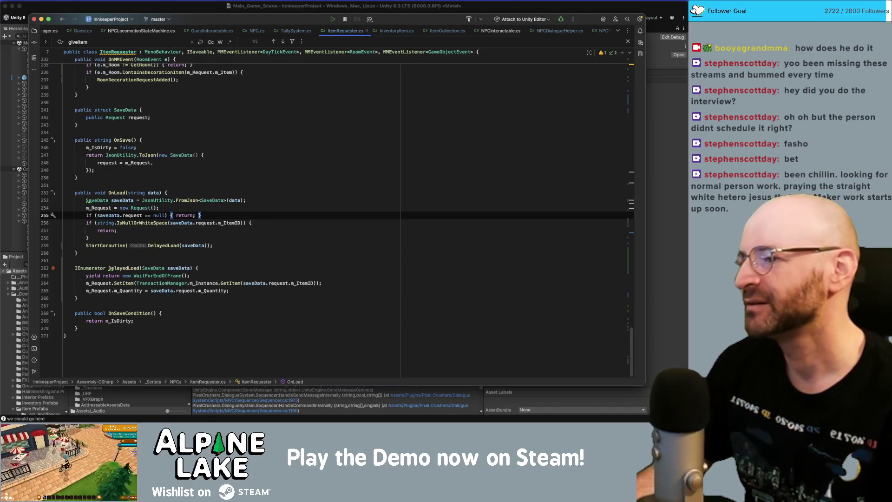
key(Down)
key(Down)
key(Down)
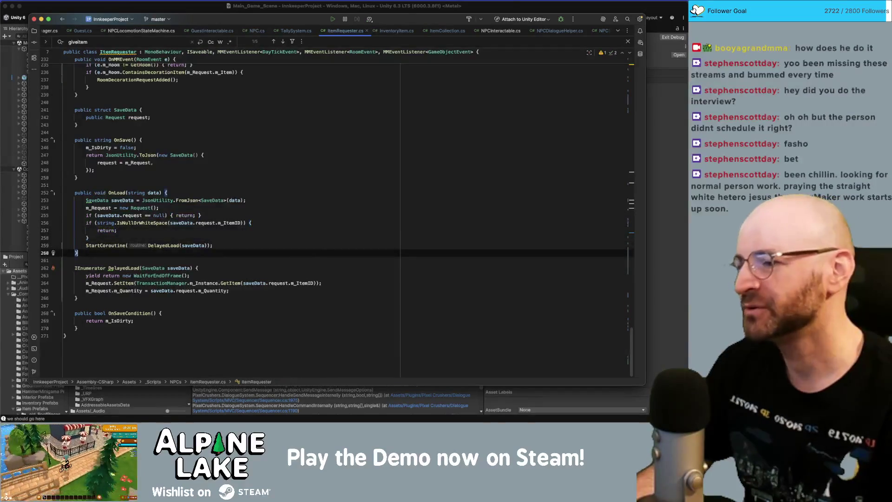
key(Down)
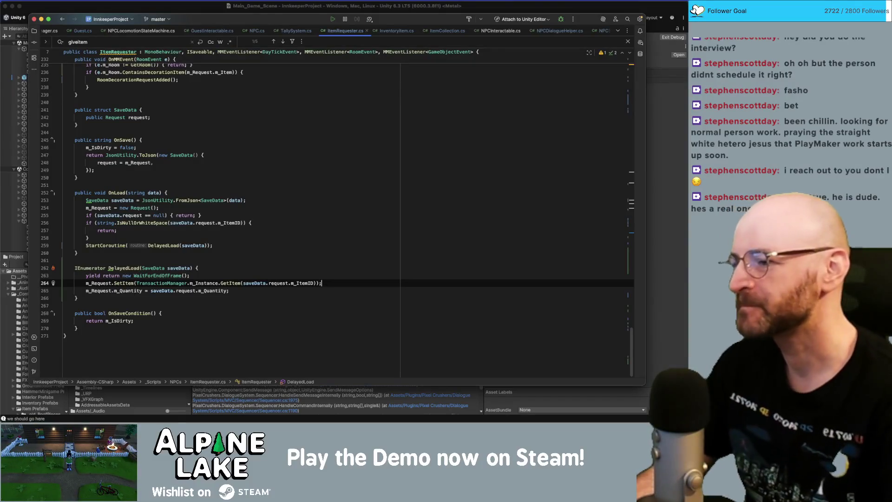
click(185, 266)
click(243, 262)
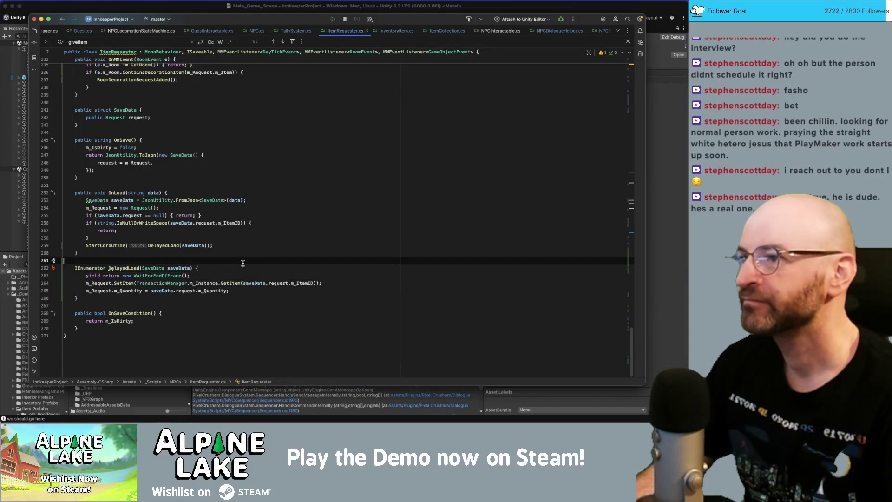
Step: Bring the Unity Editor to the front to review the Console logs
click(186, 11)
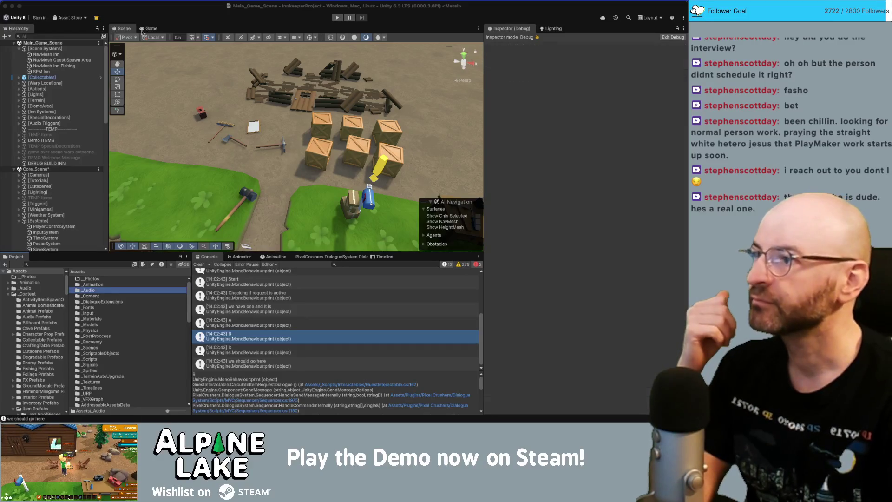
Step: Clear the old Console logs and start the game in Play mode
click(199, 265)
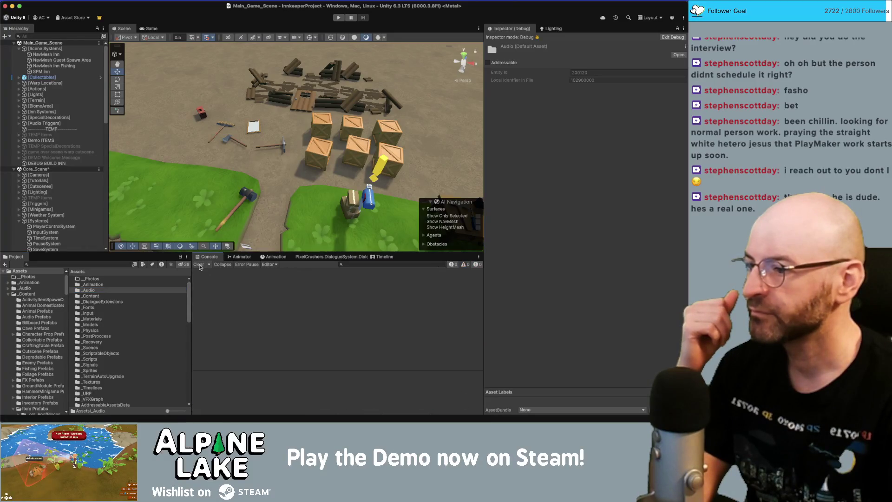
click(339, 19)
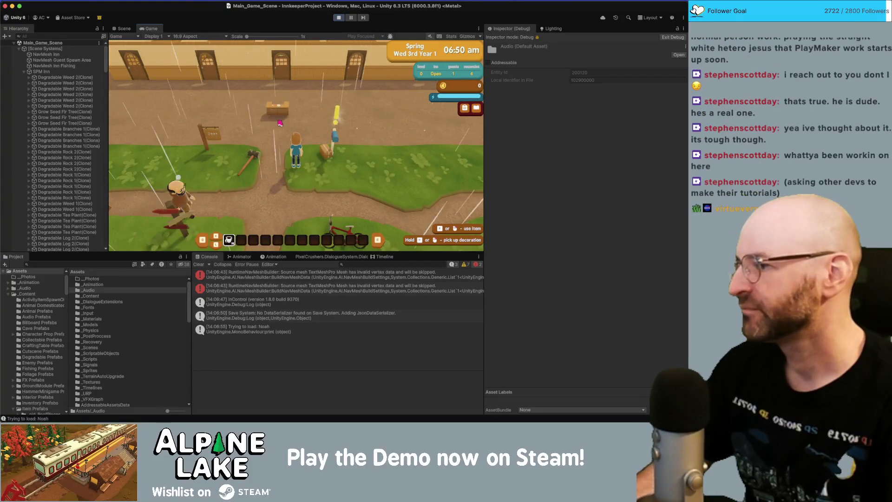
Step: Walk the player with WASD to the NPC by the counter and talk to them
key(s)
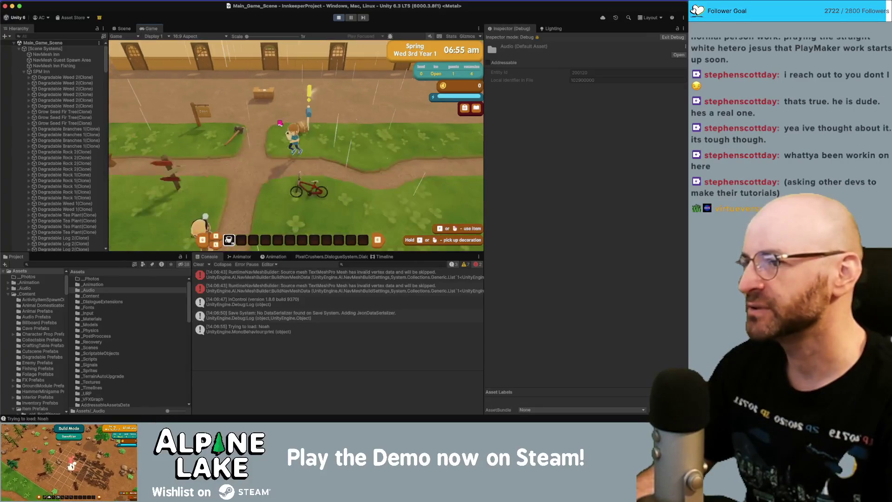
key(a)
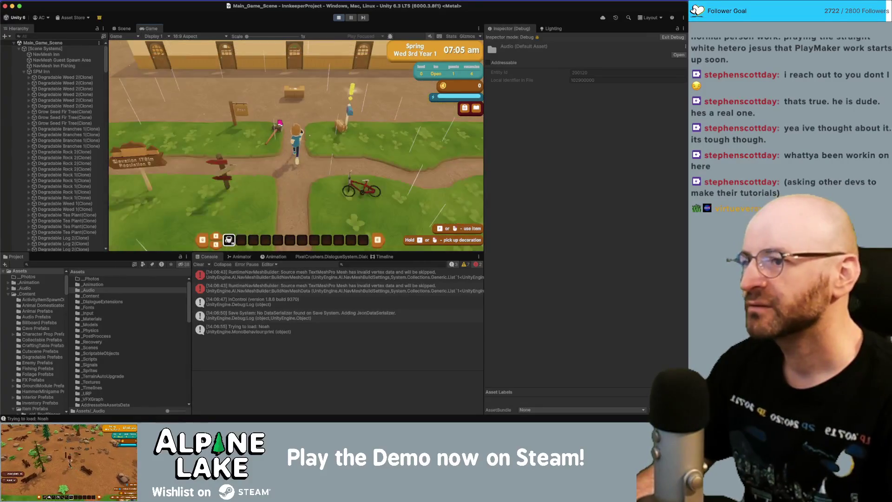
key(w)
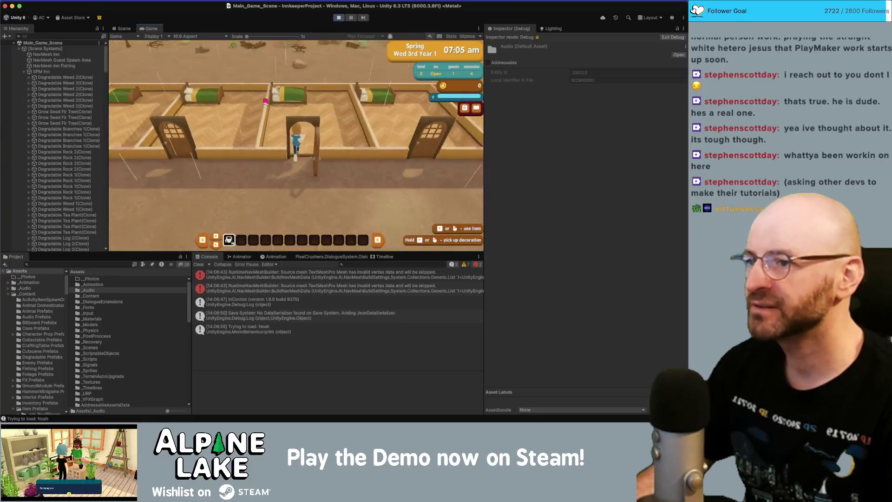
key(s)
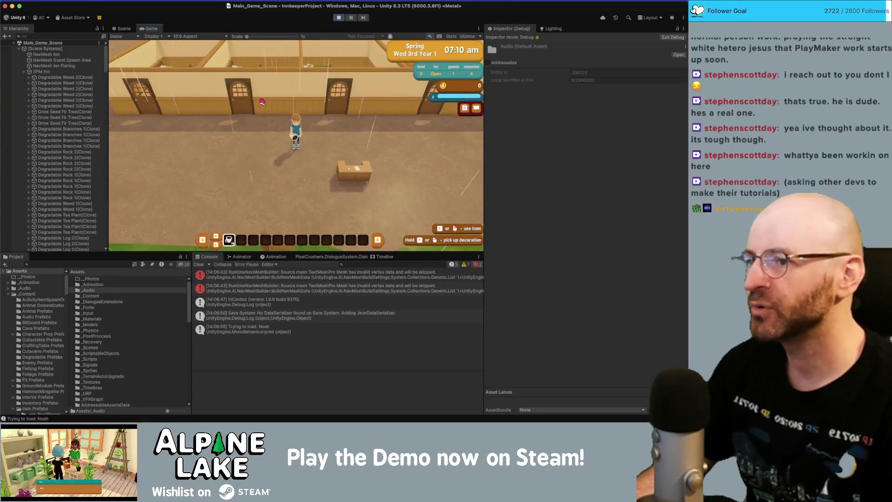
key(s)
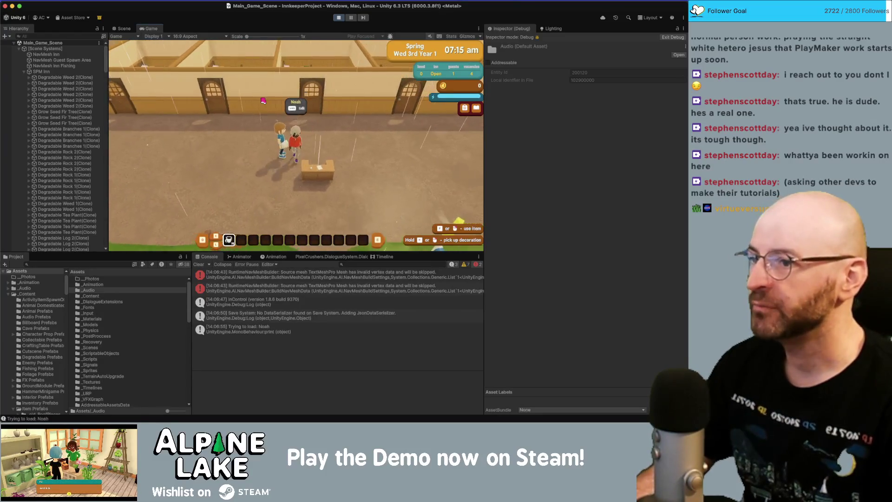
key(e)
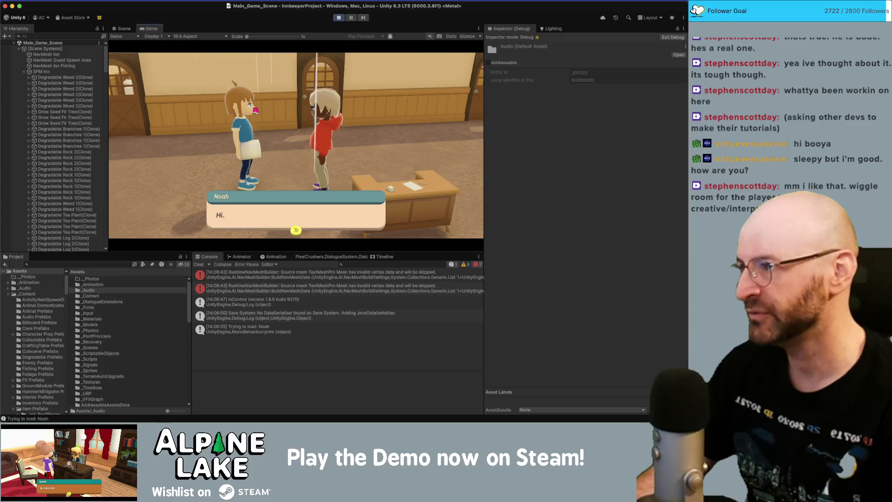
Step: Advance past the greeting, choose 'Need anything?', then decline the item request
click(253, 212)
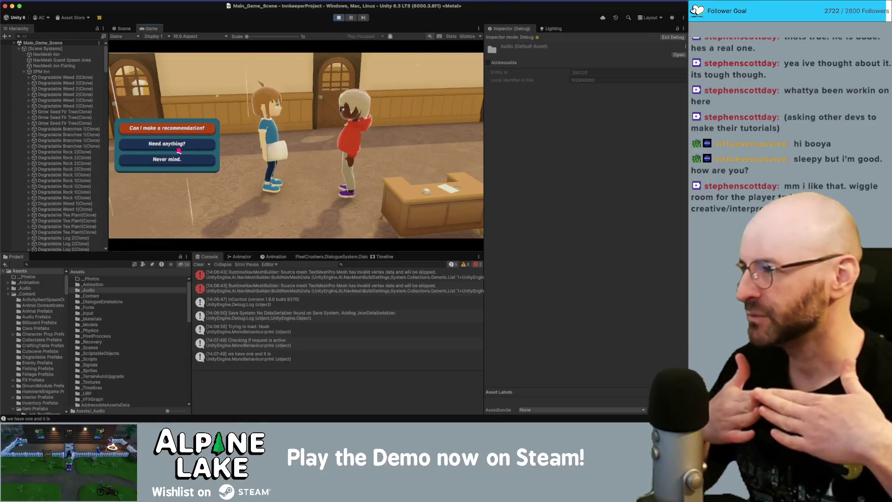
click(179, 149)
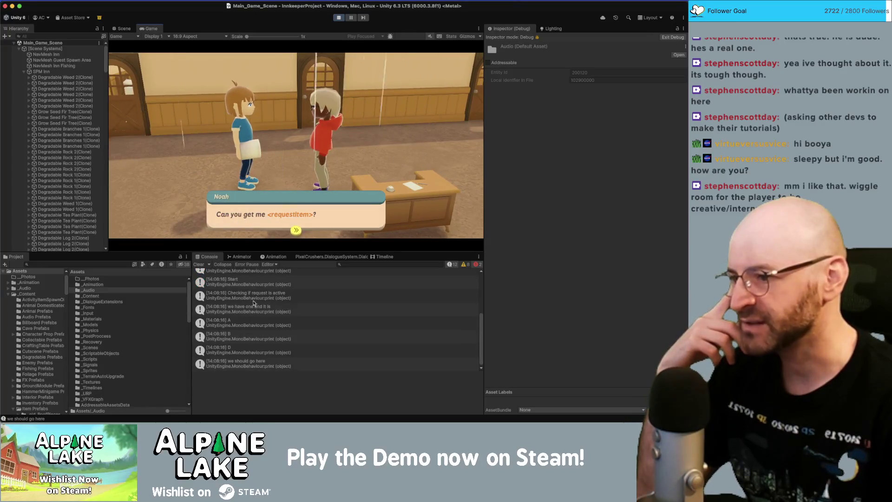
click(294, 228)
click(291, 224)
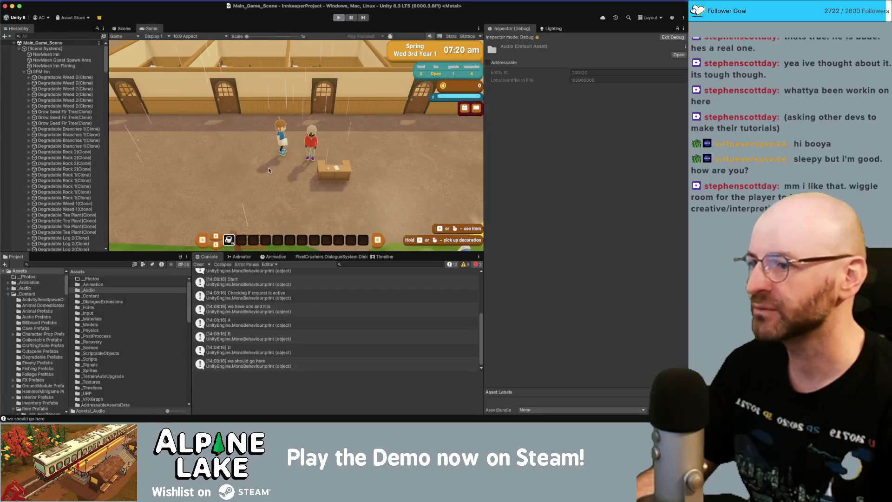
Step: Back in Rider, inspect usages of request and m_ItemID in DelayedLoad and OnLoad
key(super+Tab)
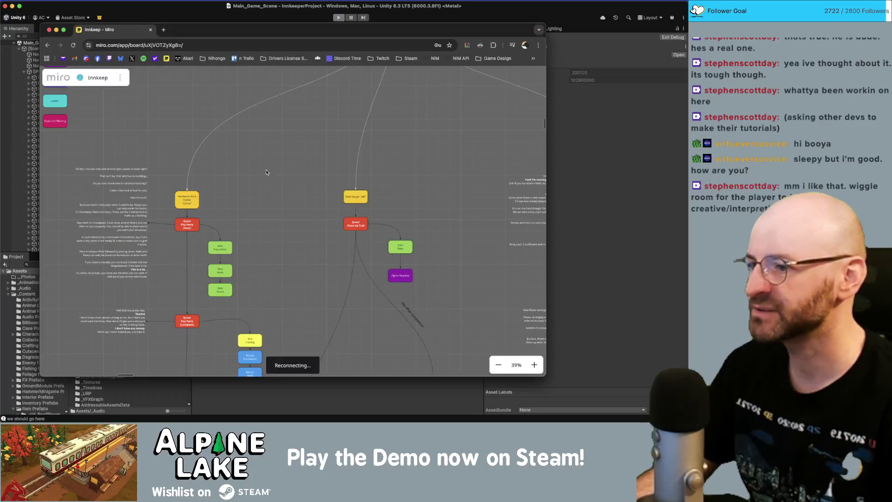
key(super+Tab)
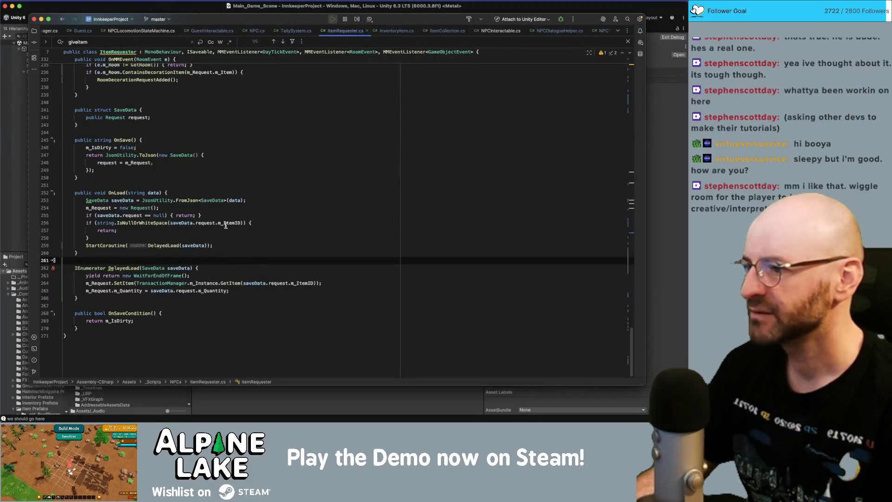
click(232, 278)
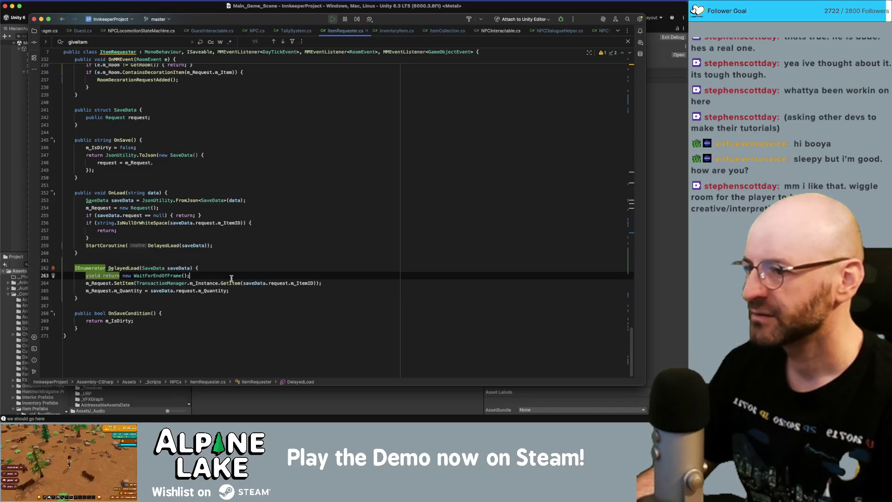
double_click(280, 283)
double_click(303, 283)
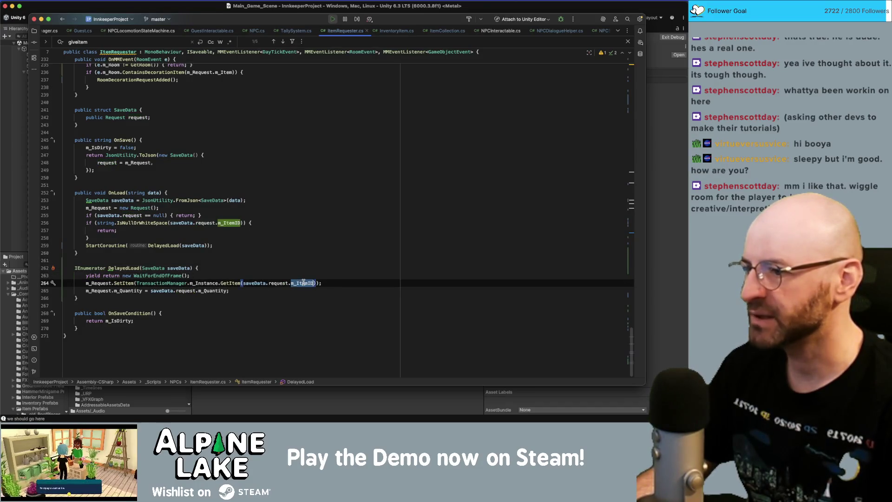
key(Up)
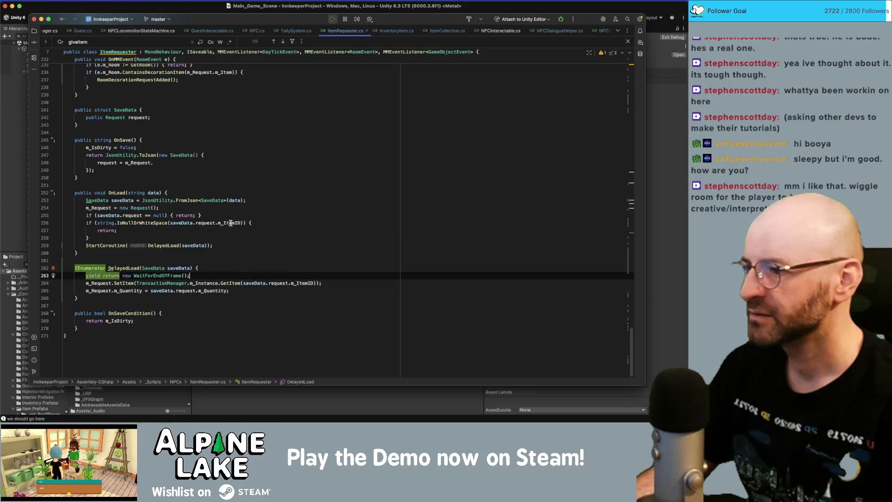
key(Up)
key(Up)
key(Up)
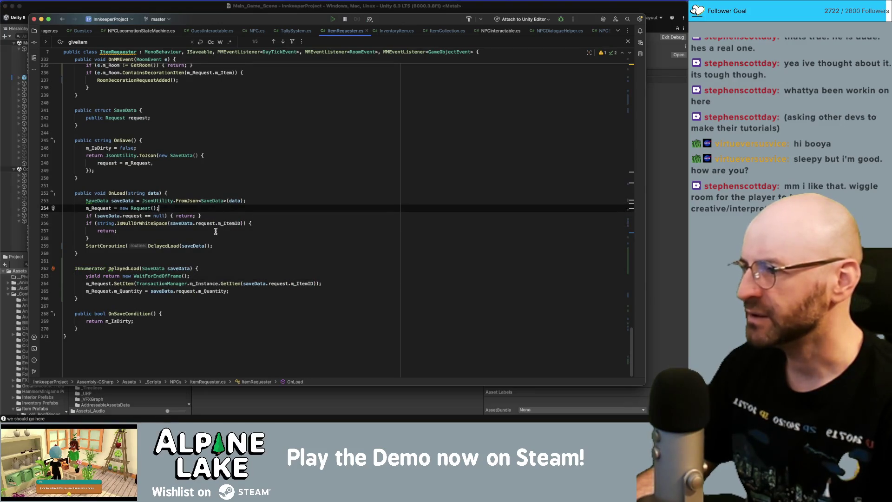
scroll(216, 231, up, 15)
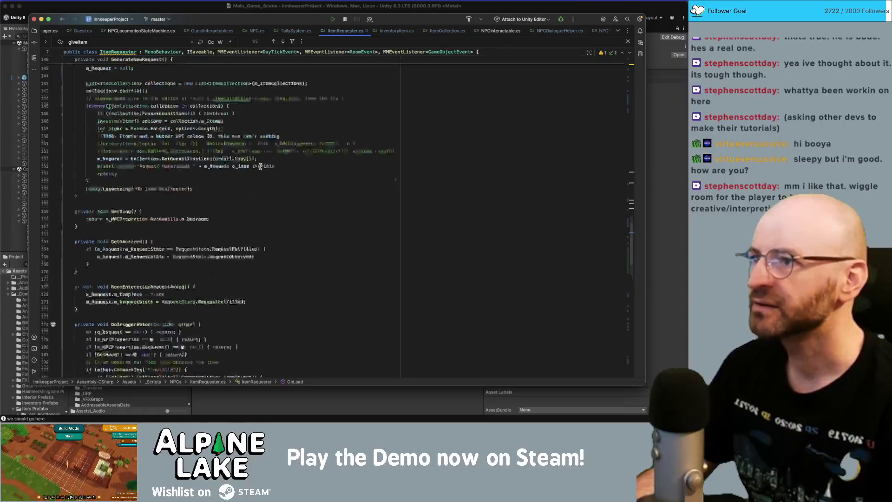
Step: Search the file for 'm_Request.m_Item =', then 'setitem', and go to SetItemRequest
key(super+f)
text(m_)
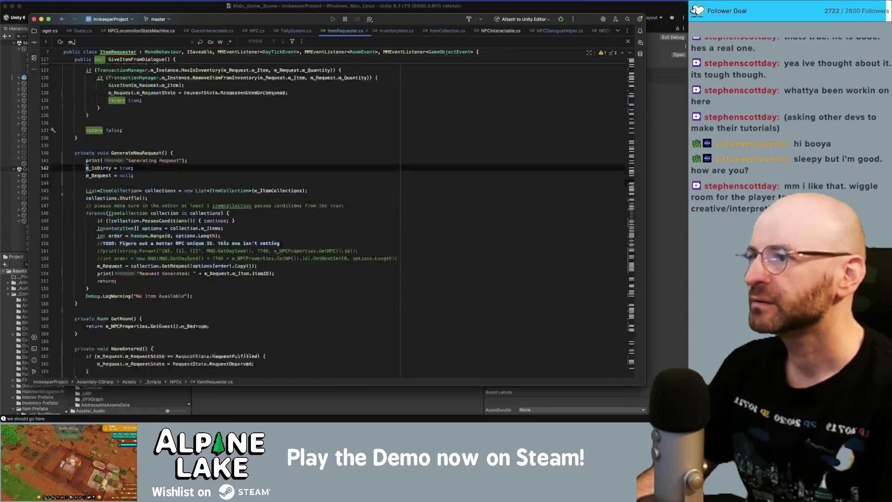
text(Request.m)
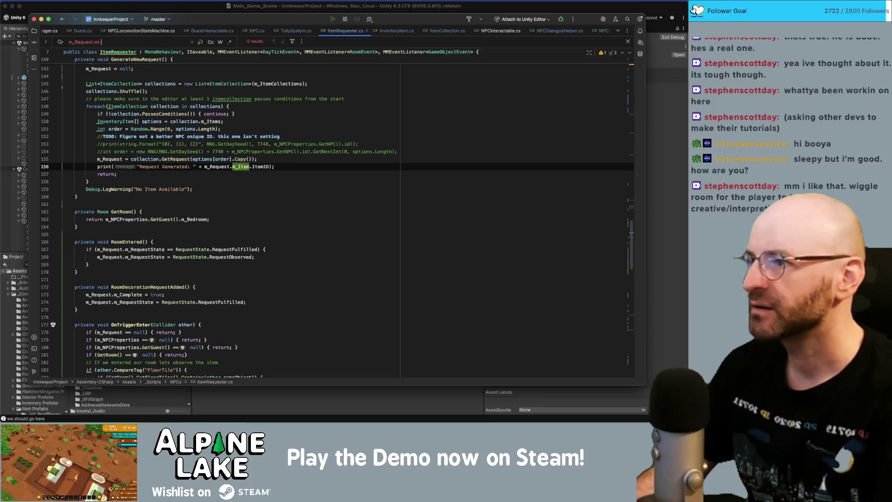
text(_Item =)
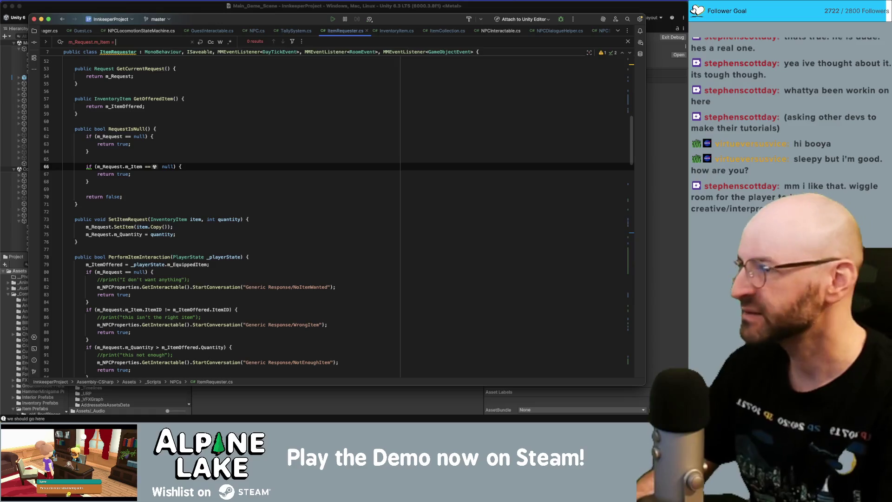
key(BackSpace)
key(BackSpace)
key(BackSpace)
key(BackSpace)
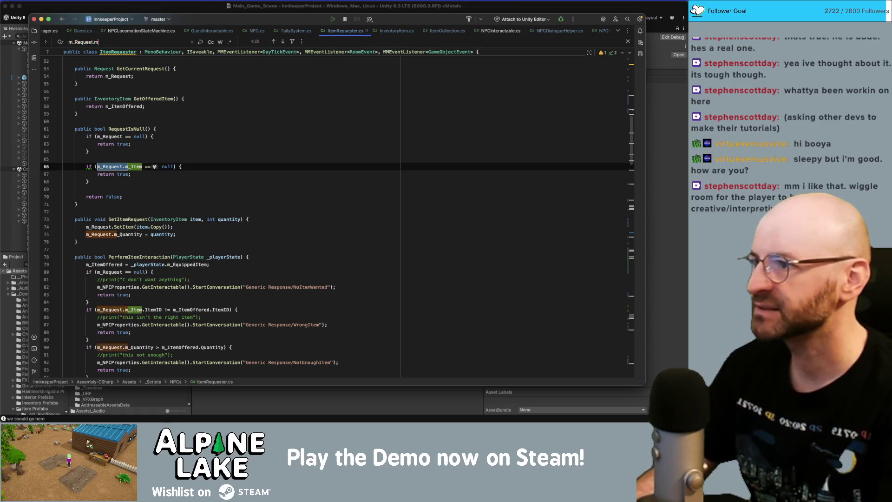
text(setitem)
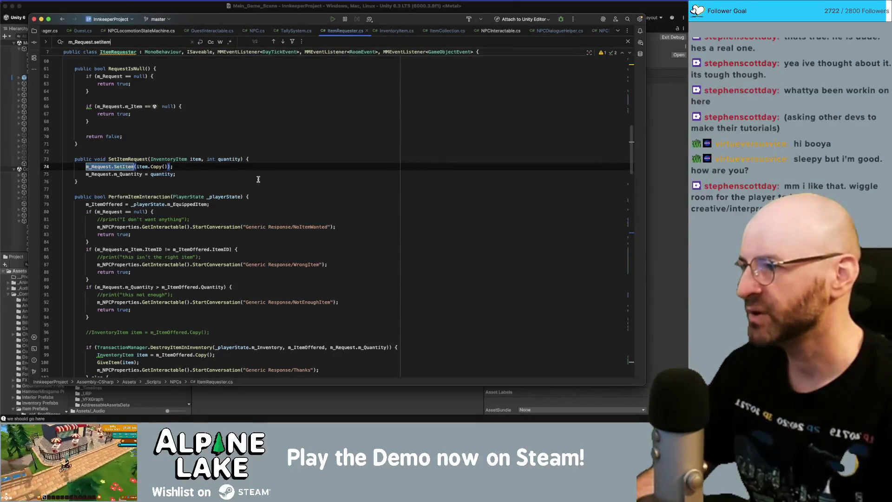
click(145, 159)
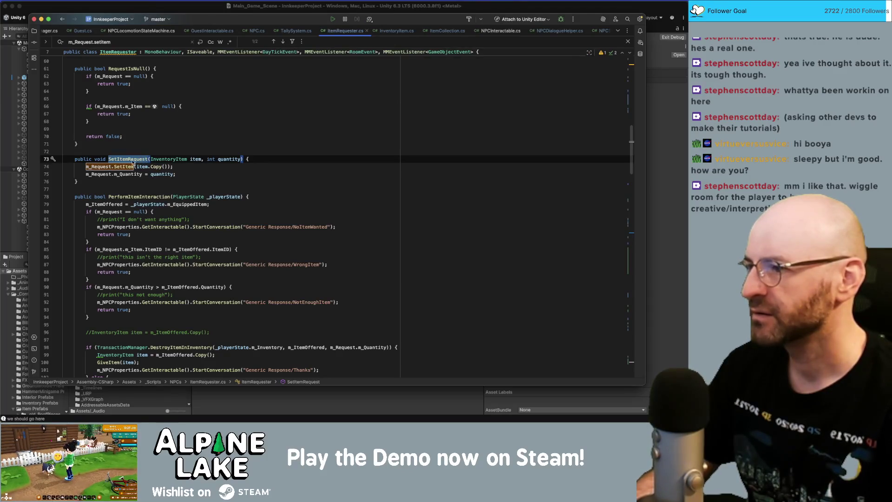
Step: Inspect how SetItem assigns m_ItemID in ItemCollection.cs
super+click(132, 167)
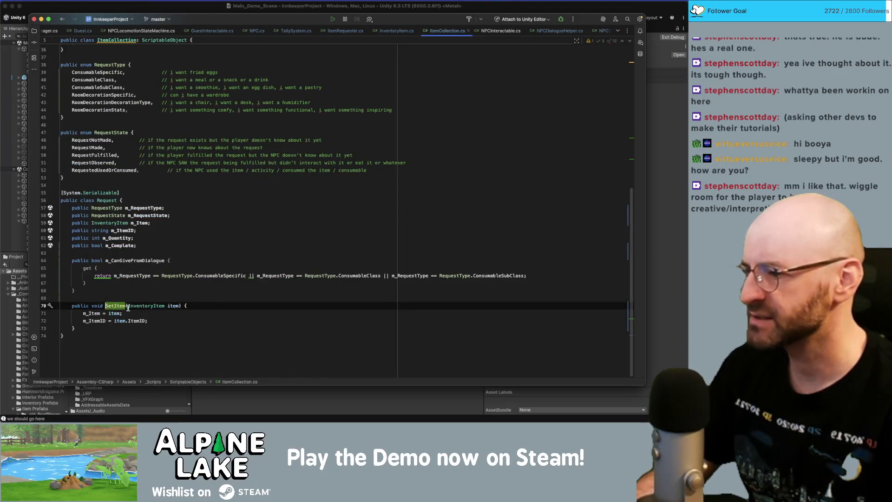
click(131, 321)
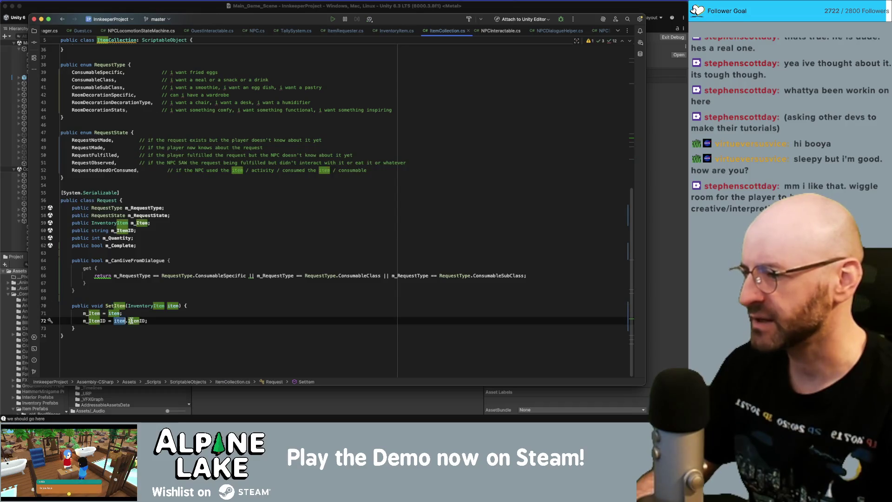
double_click(92, 320)
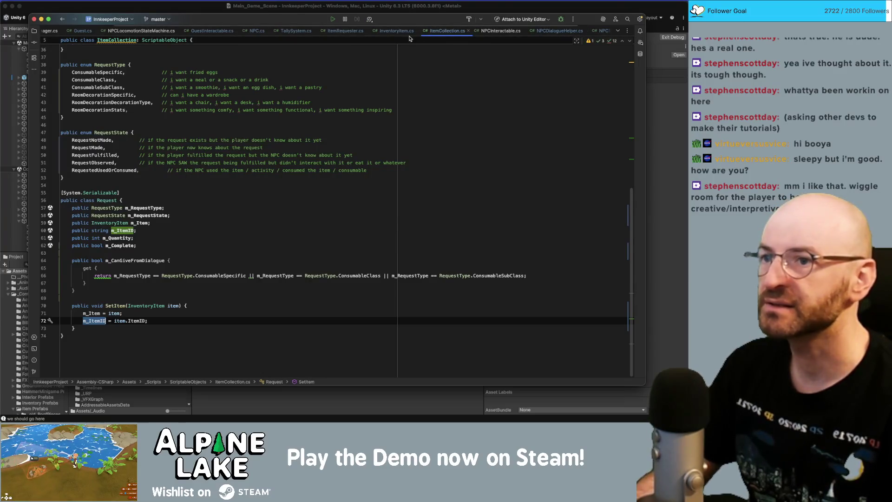
Step: Return to ItemRequester.cs and scroll down to the DelayedLoad method
key(super+Tab)
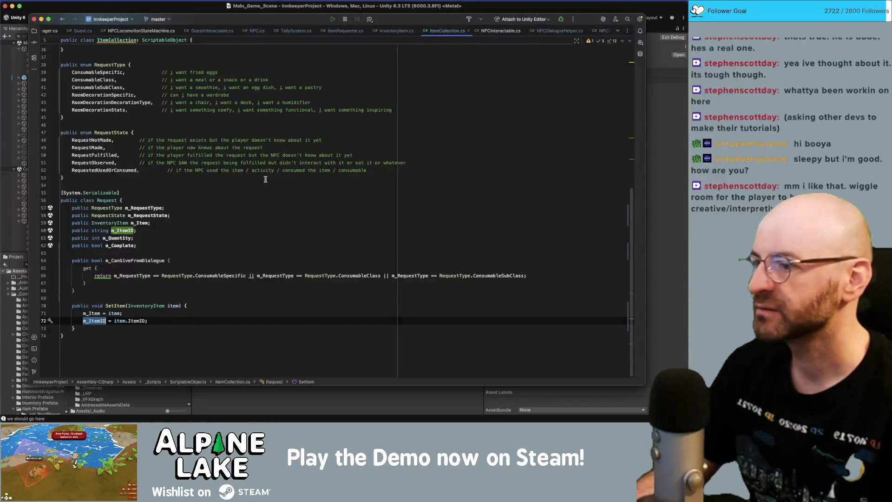
key(super+Tab)
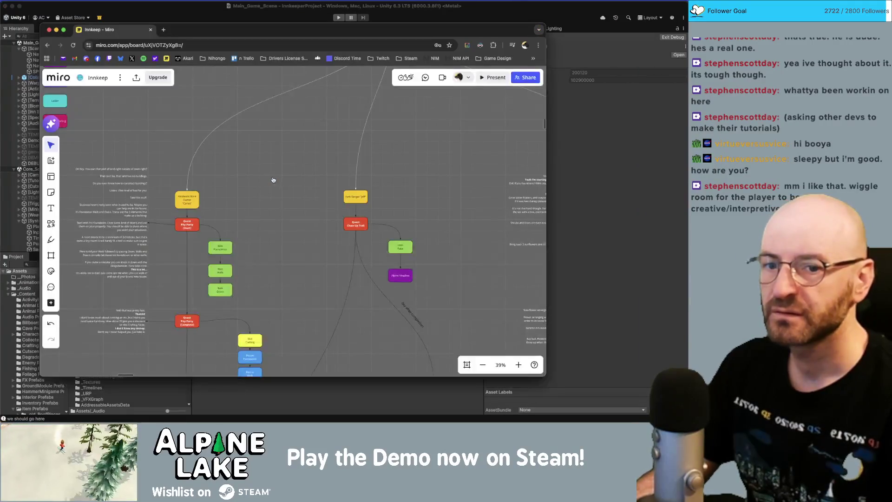
key(super+Tab)
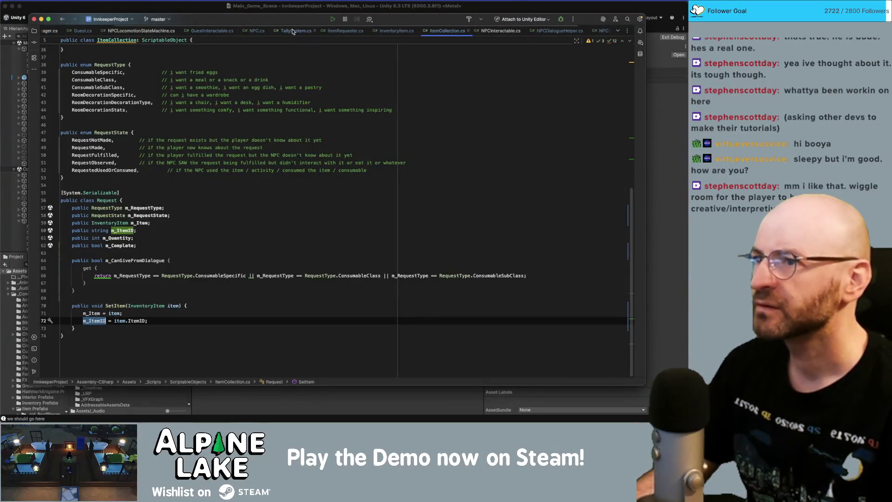
click(345, 31)
scroll(179, 238, down, 20)
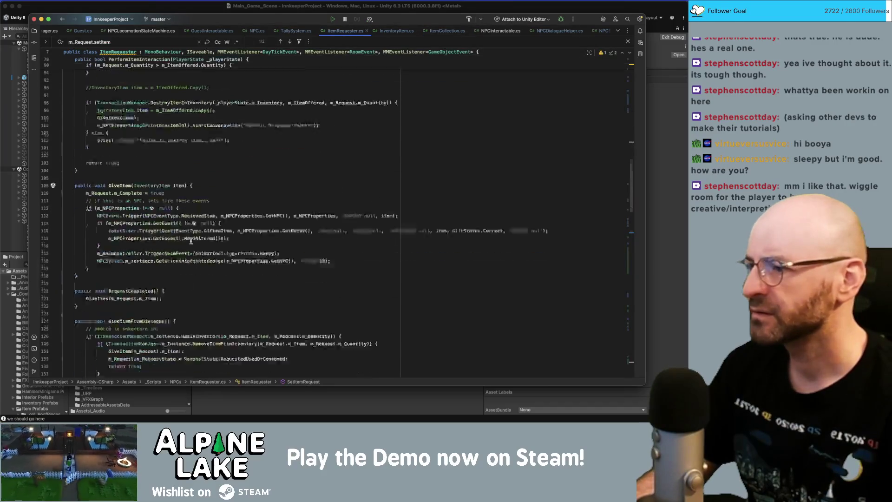
scroll(212, 236, down, 5)
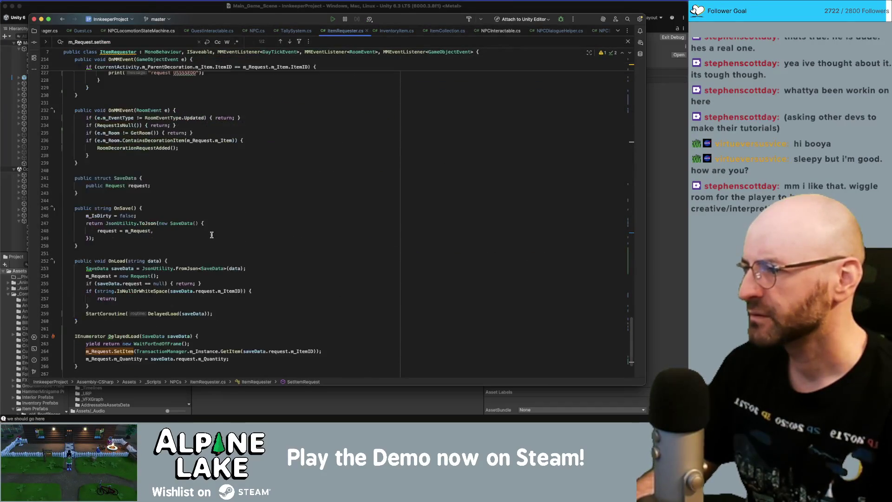
Step: Add print($"trying to load {saveData.request.m_ItemID}"); below the yield line in DelayedLoad
click(204, 269)
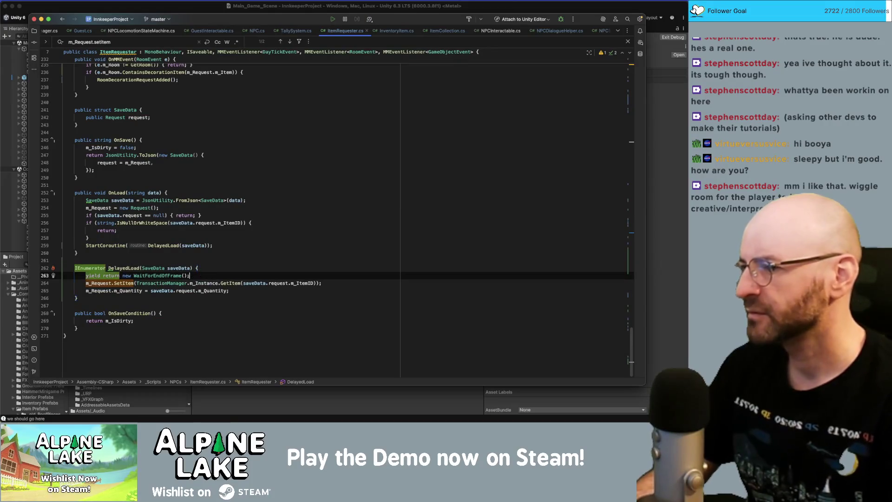
key(Down)
key(Return)
text(print(")
key(BackSpace)
text($"trying)
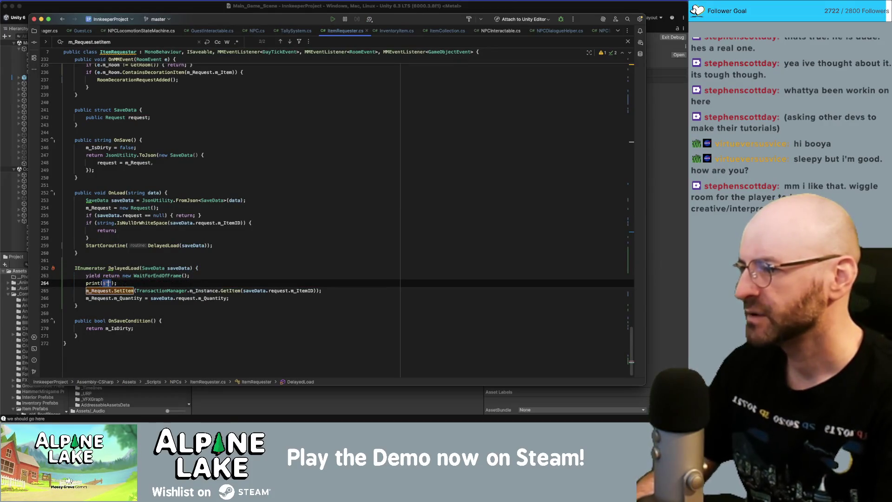
text( to load {)
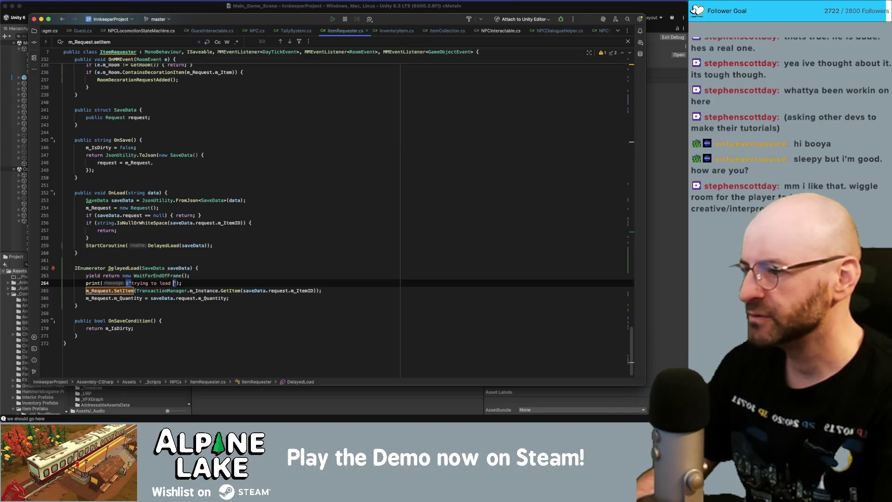
text(saveData.item)
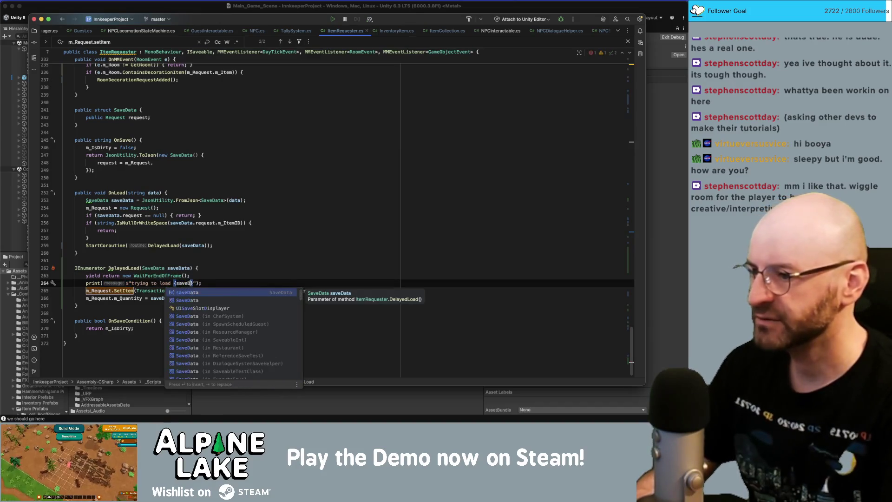
key(BackSpace)
key(BackSpace)
key(BackSpace)
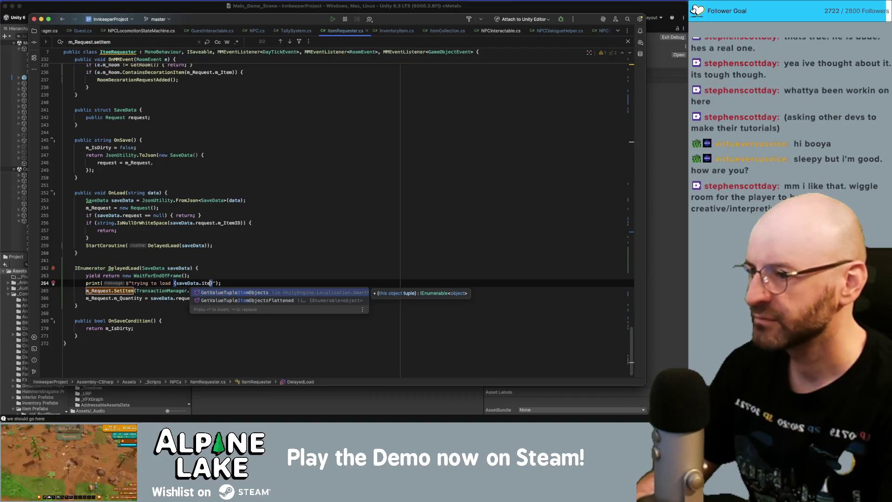
text(reques)
key(Return)
text(.m_I)
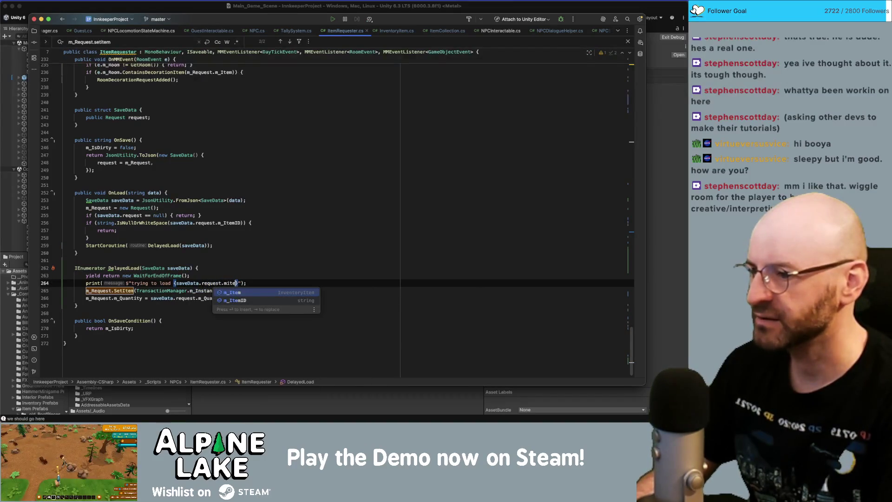
key(Return)
click(257, 283)
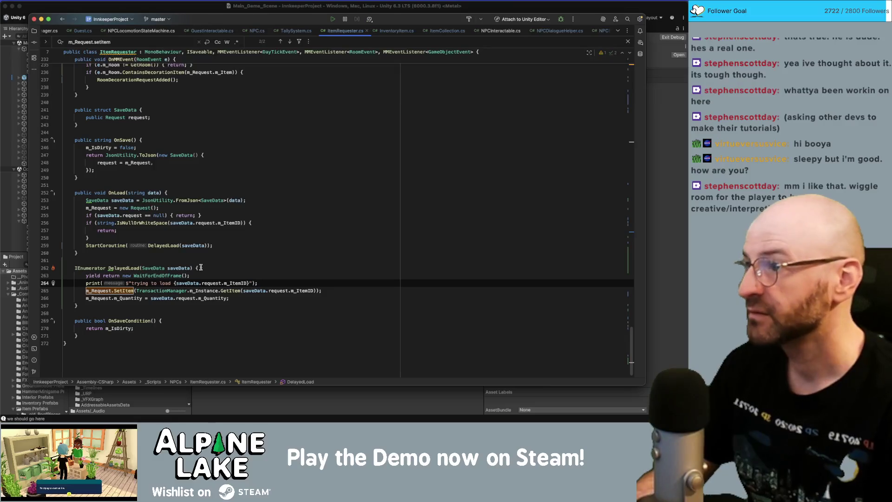
key(super+Tab)
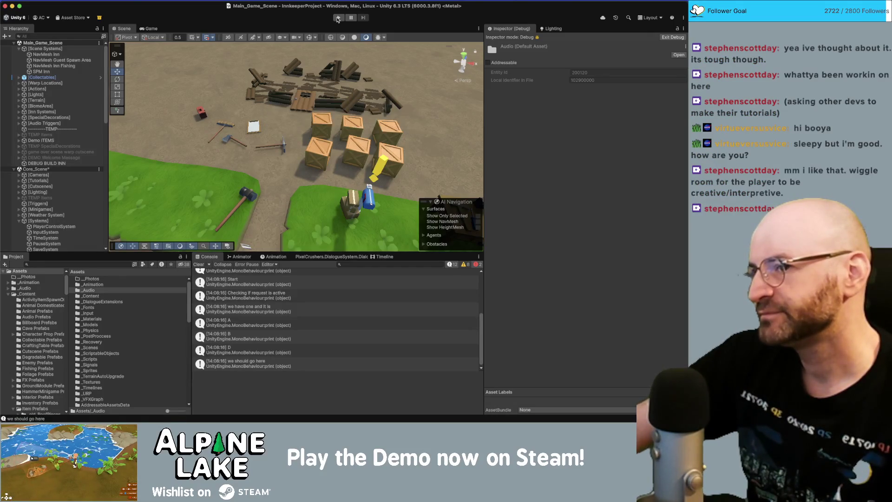
Step: Press Play, then press it again once the script reload finishes
click(338, 19)
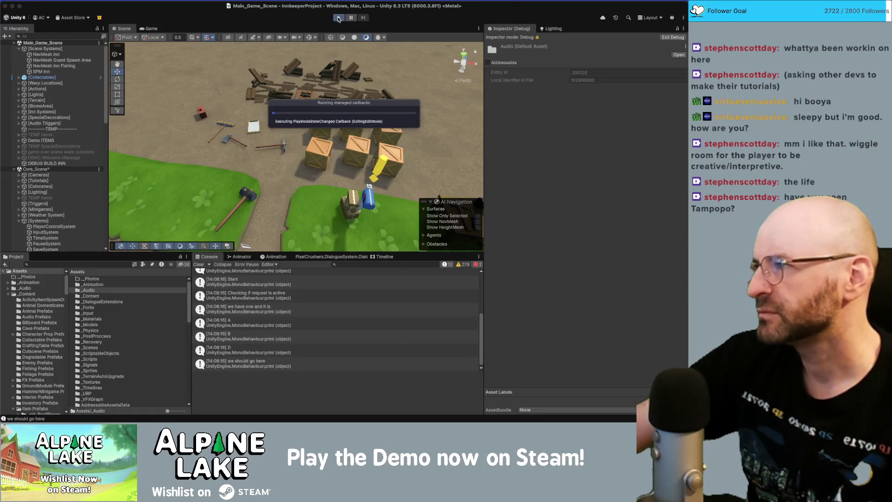
click(338, 18)
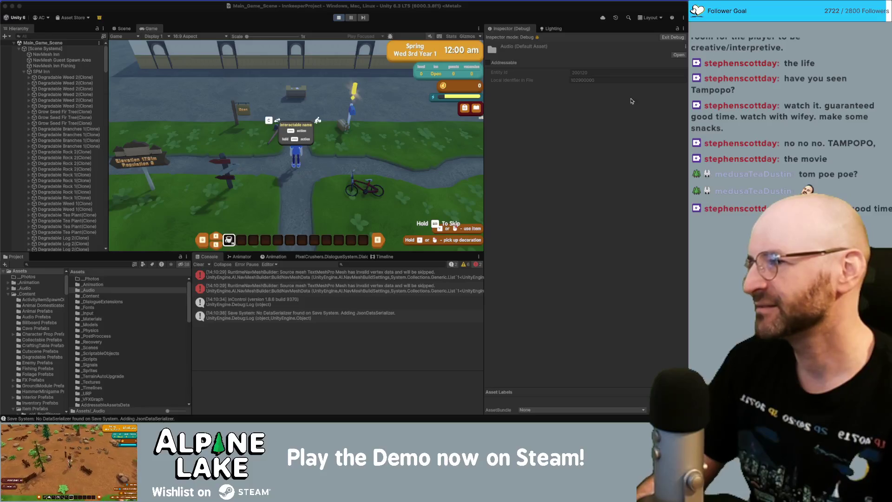
Step: Walk the player around the inn and out the door, then talk to the arriving guest
click(290, 58)
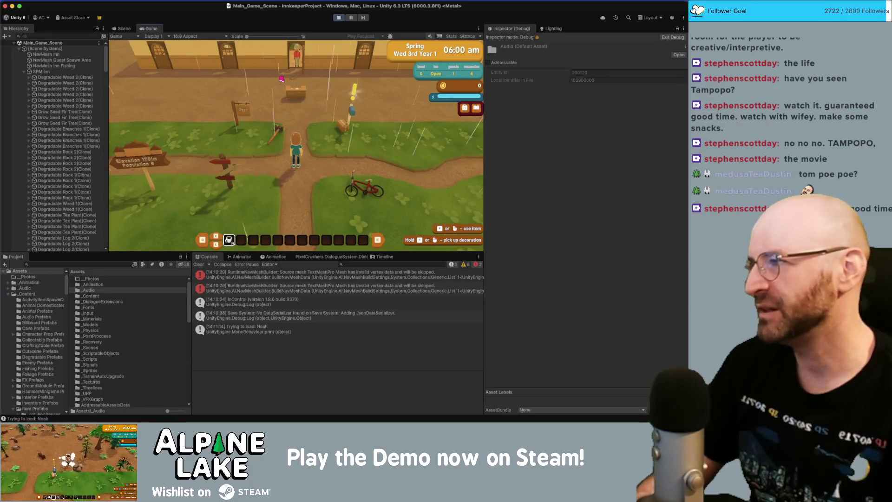
key(w)
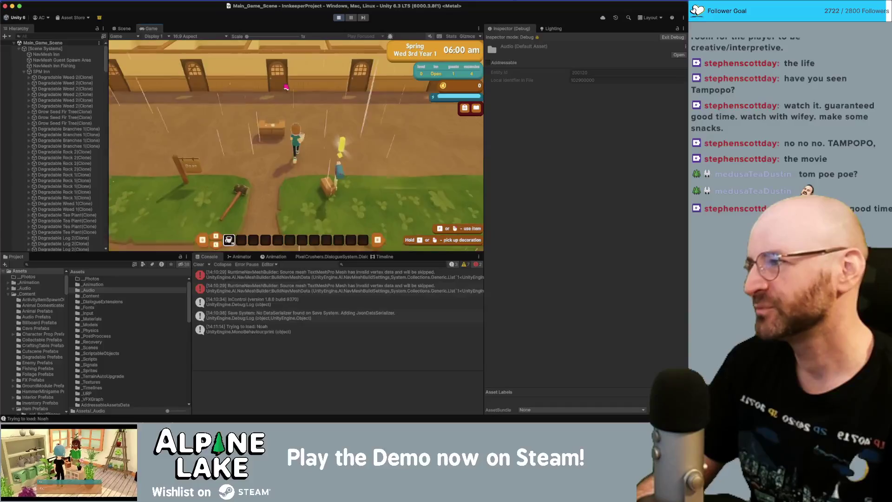
key(d)
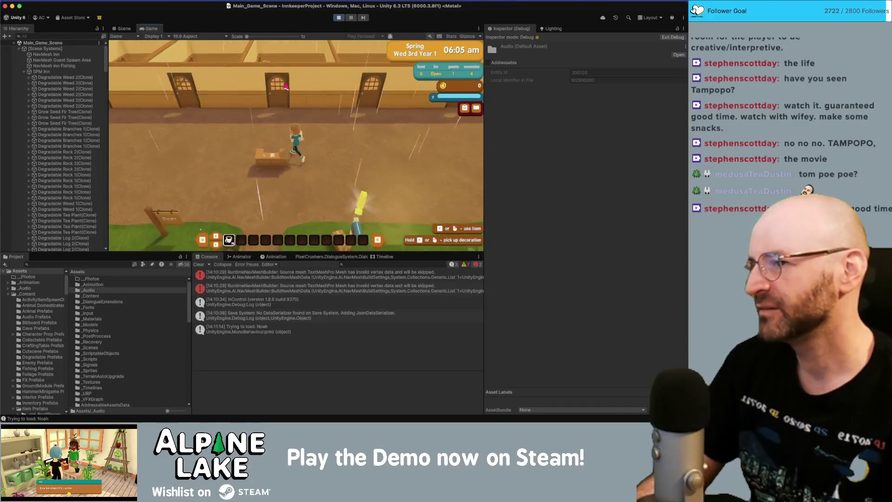
key(s)
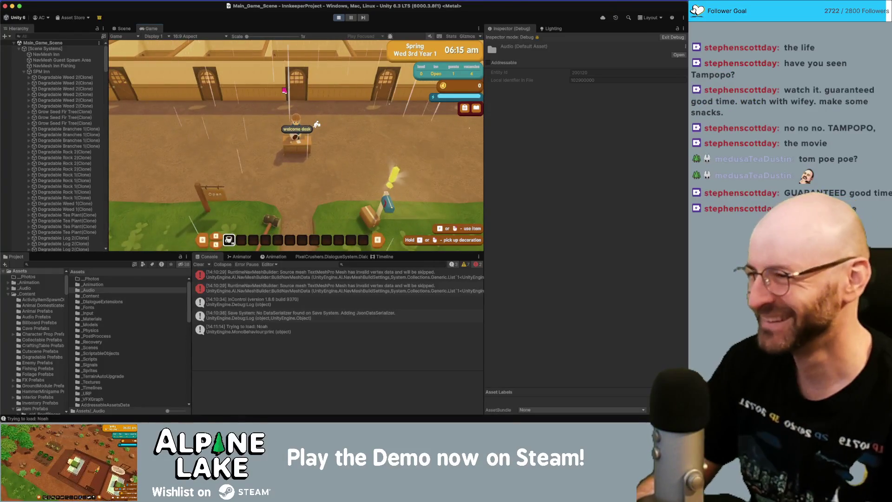
key(w)
key(a)
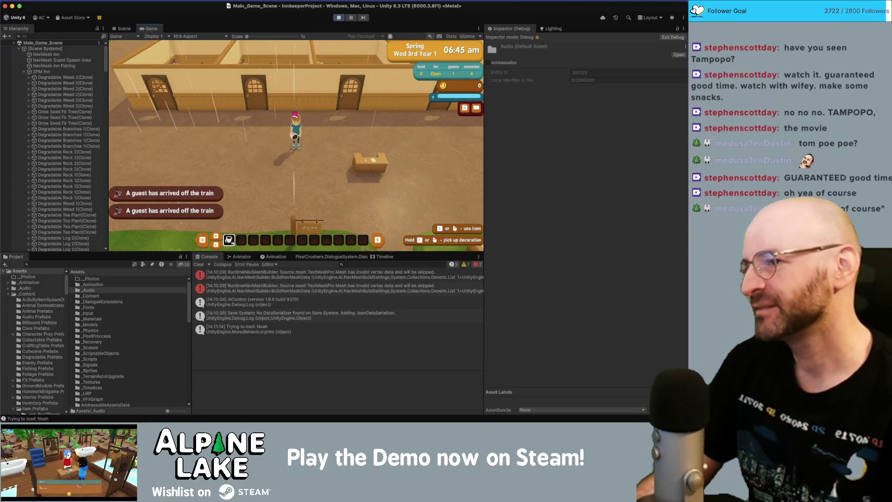
key(d)
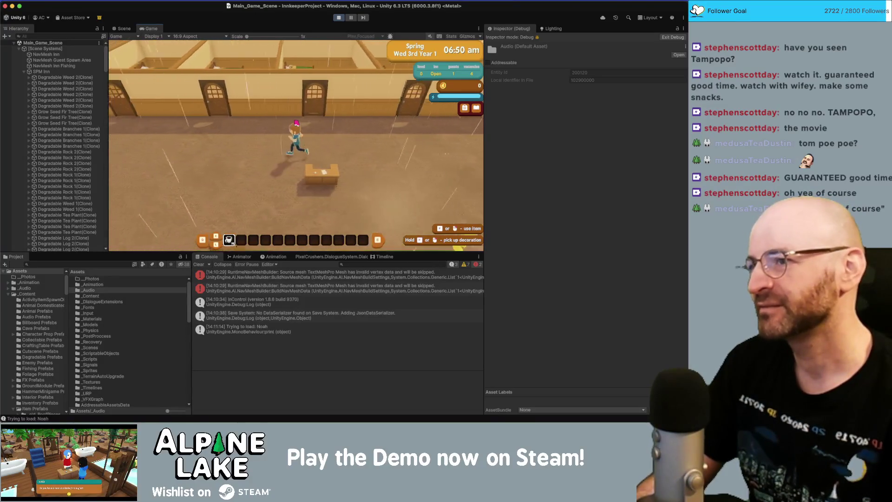
key(d)
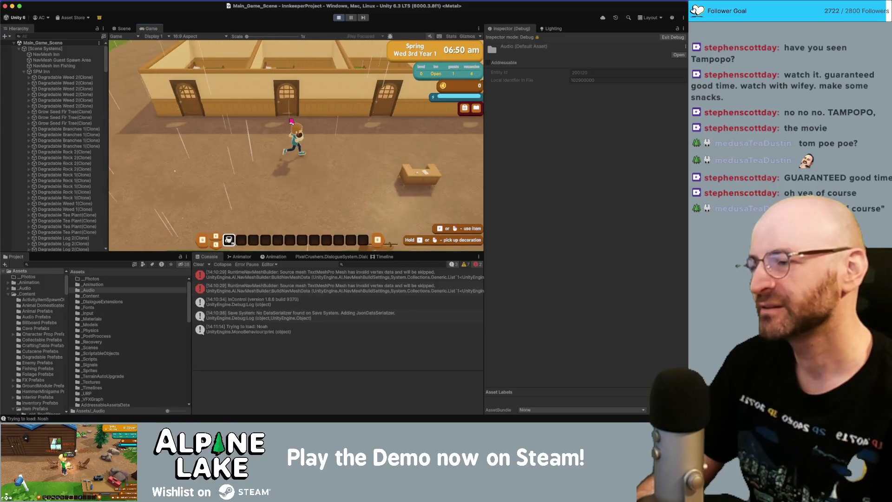
key(a)
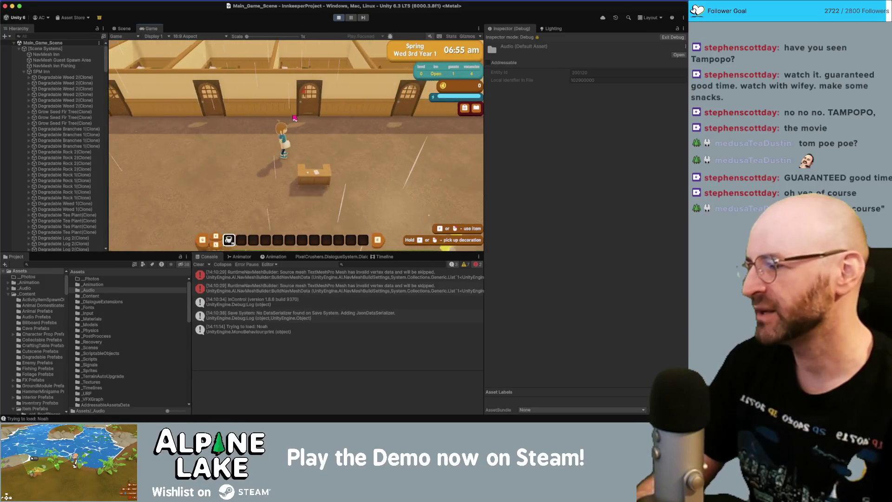
key(d)
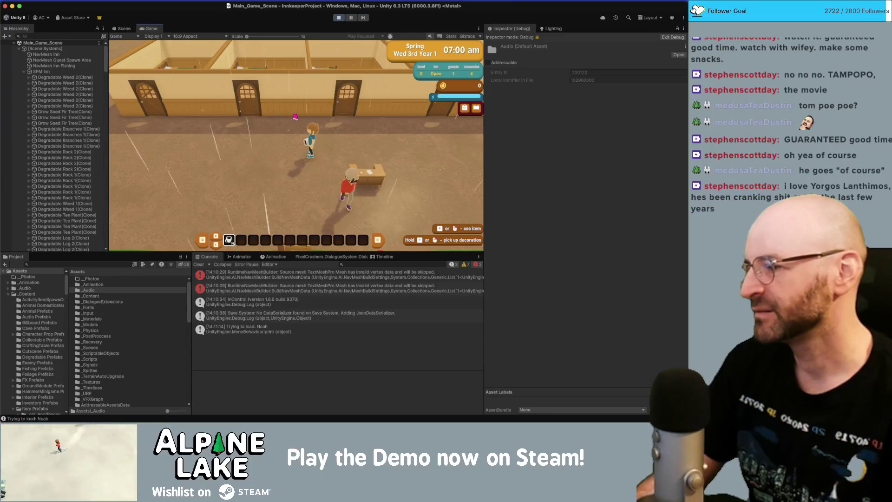
key(s)
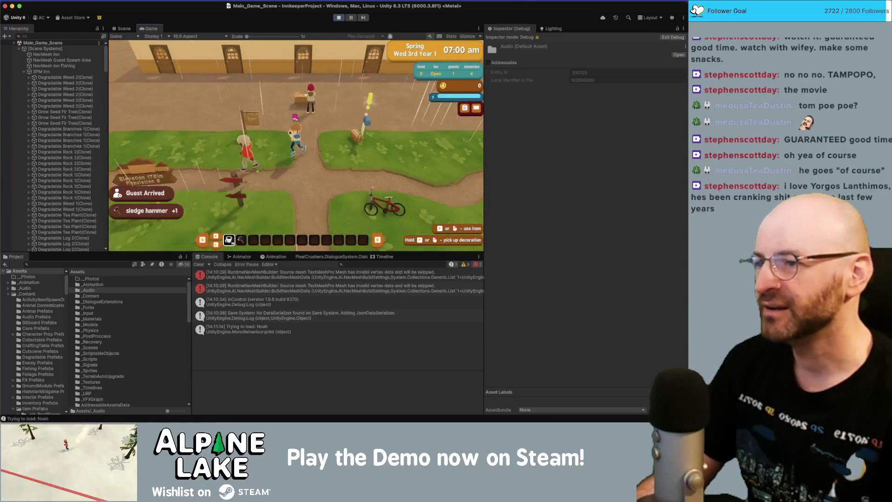
key(space)
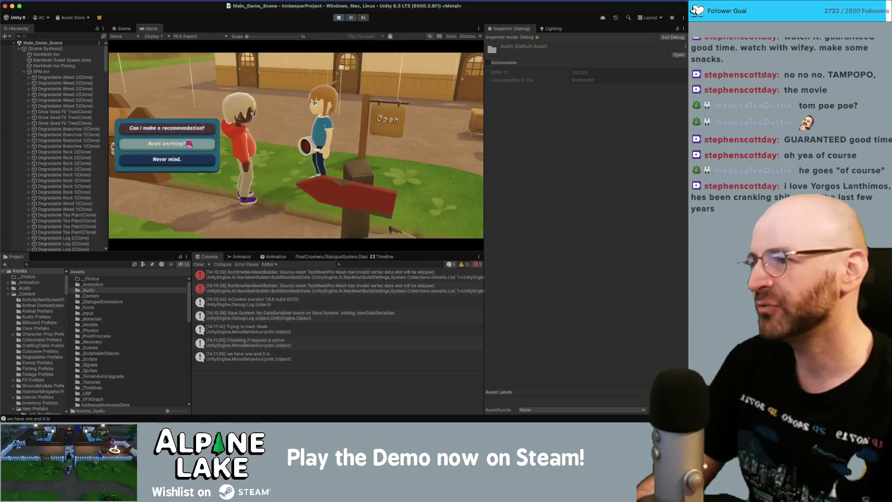
Step: Ask the guest 'Need anything?', check the unfilled <requestItem> line and Console print logs, then close the chat
click(189, 144)
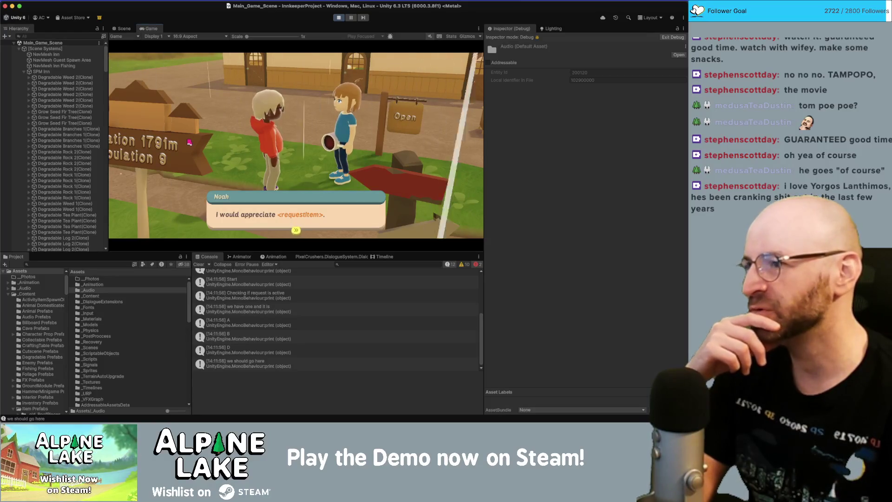
click(242, 213)
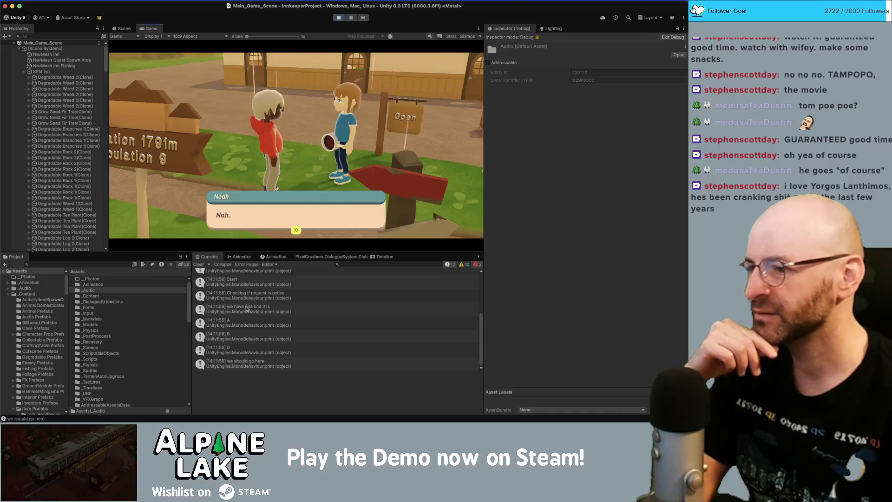
scroll(253, 321, up, 10)
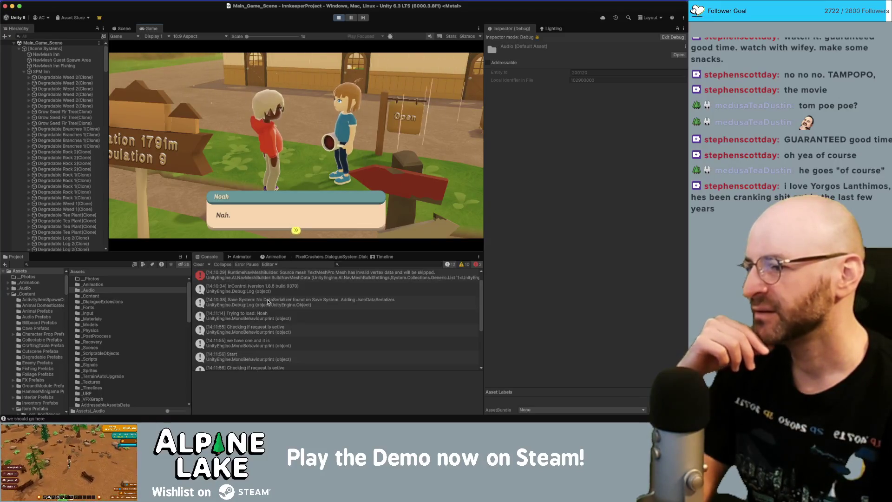
scroll(268, 301, down, 10)
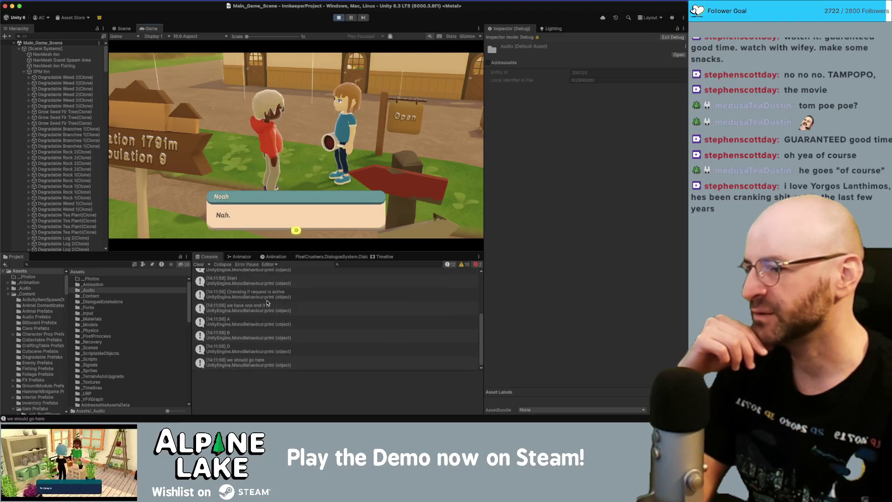
click(276, 227)
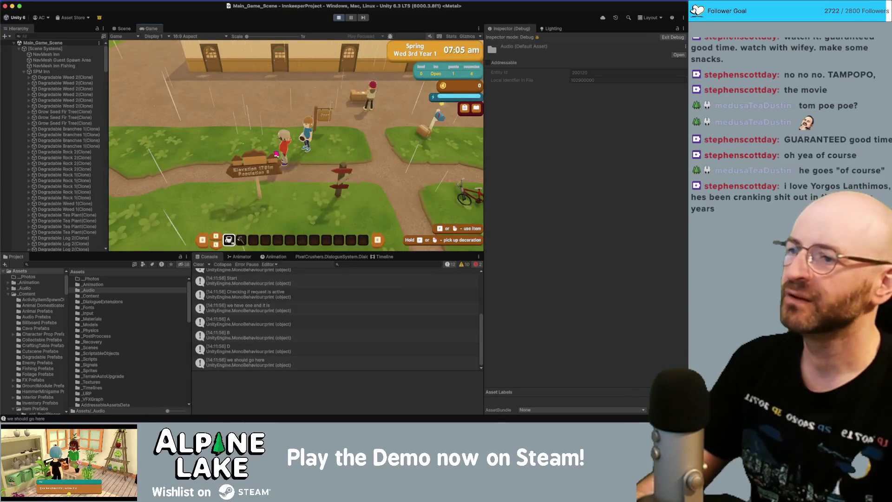
Step: Walk the player around outside, then talk to the new front-desk guest asking for a 1-night room
key(a)
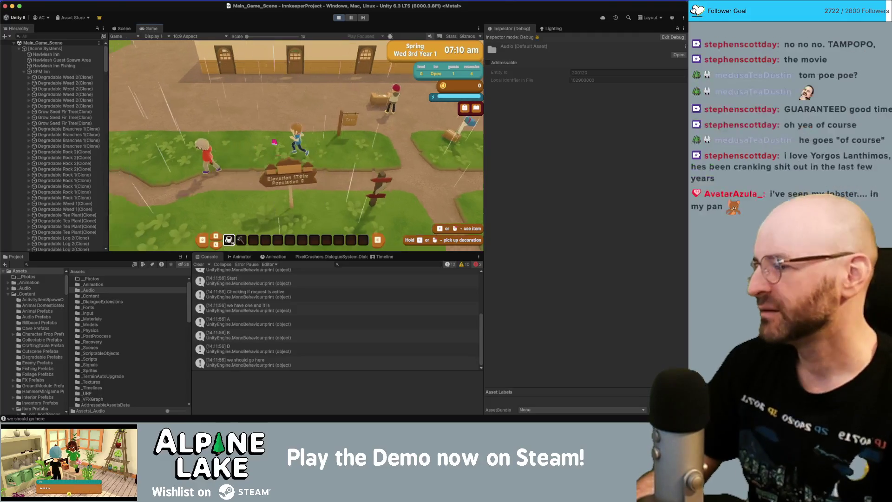
key(a)
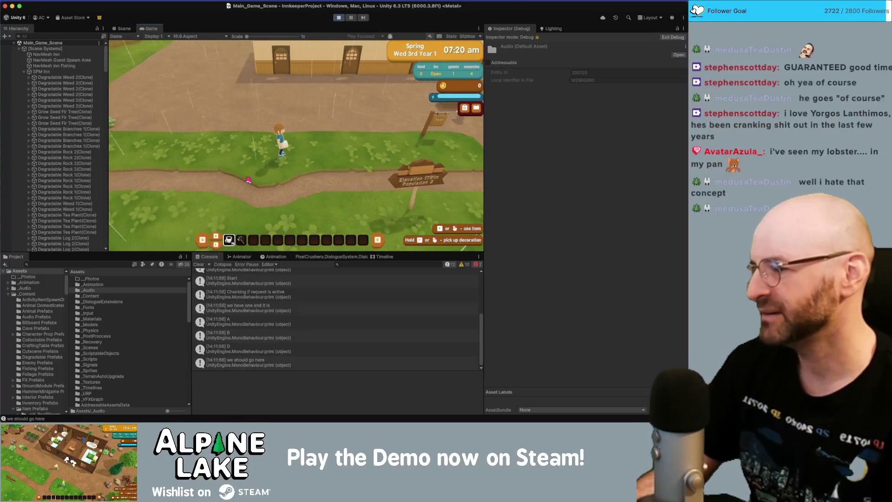
key(super+Tab)
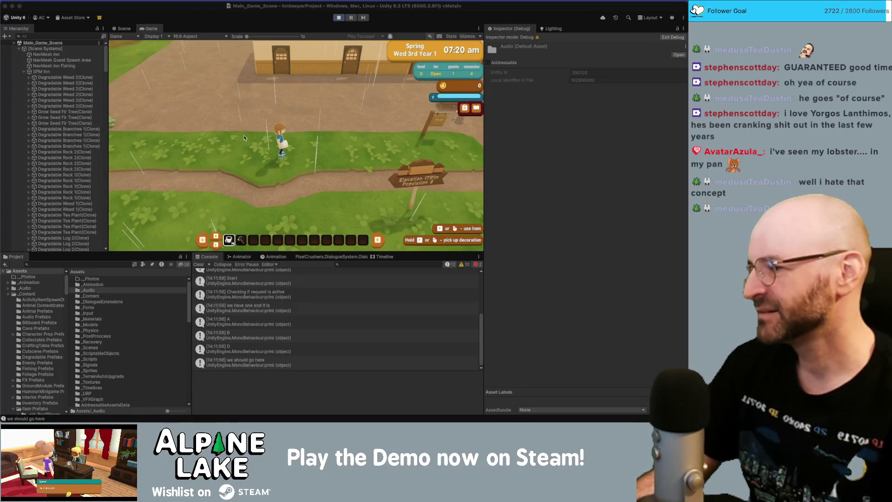
click(289, 127)
key(d)
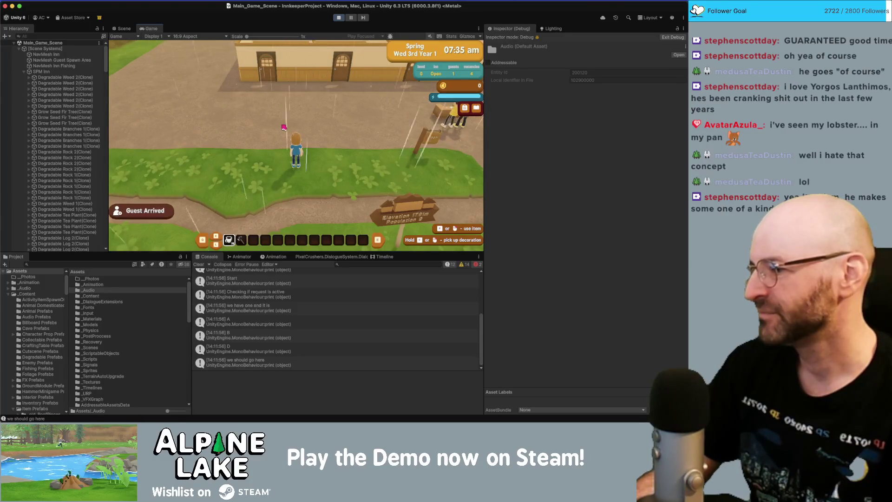
key(d)
key(d)
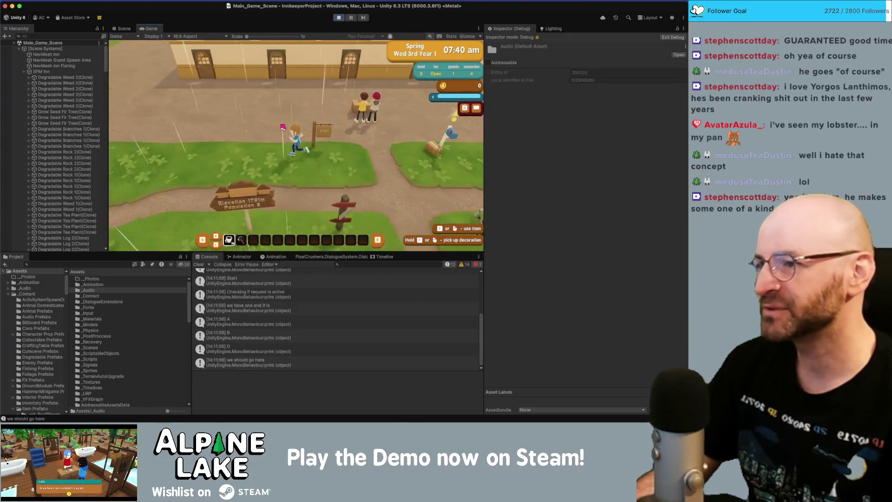
key(a)
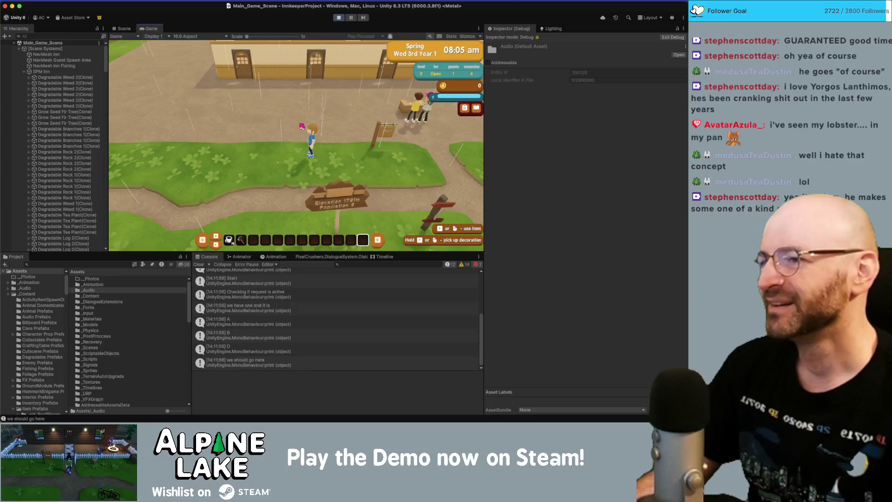
key(a)
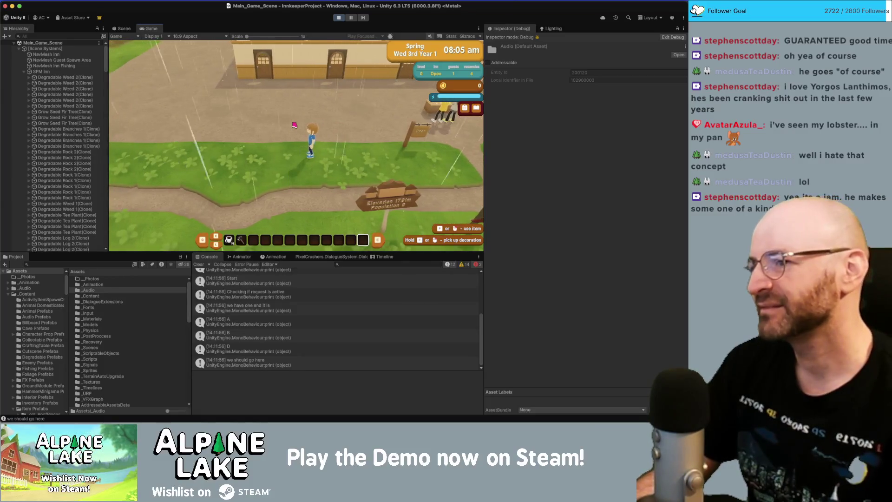
key(d)
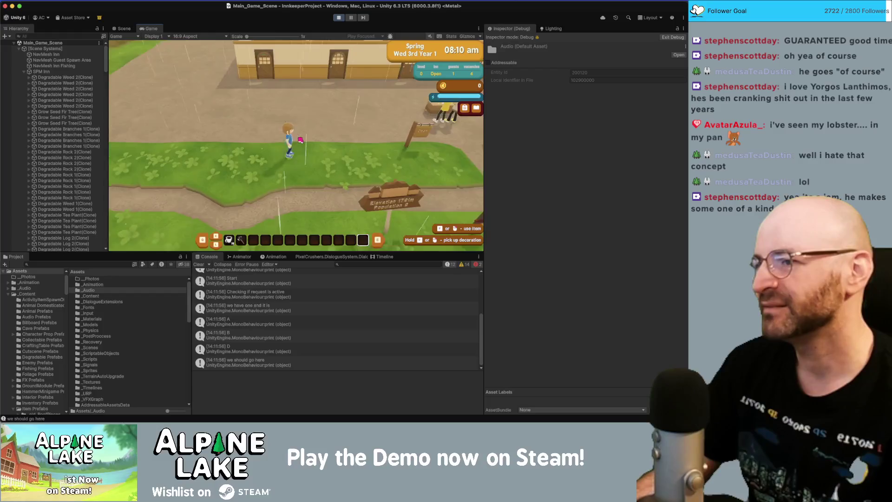
key(a)
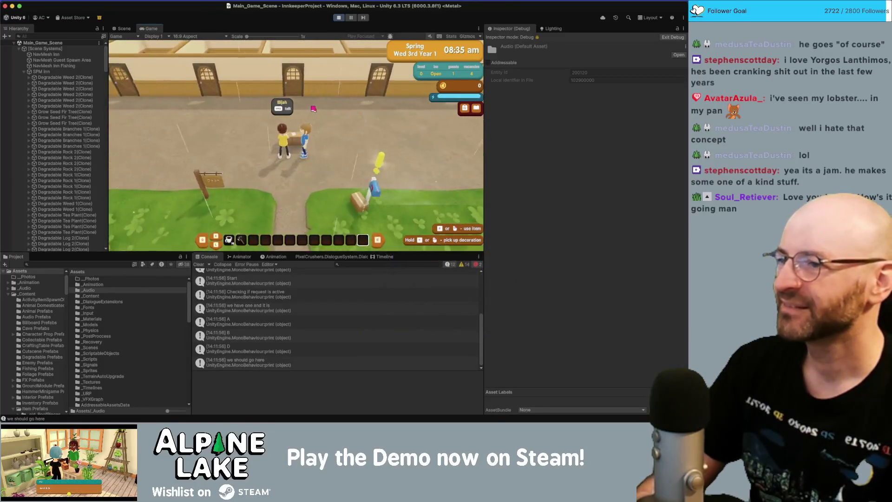
key(e)
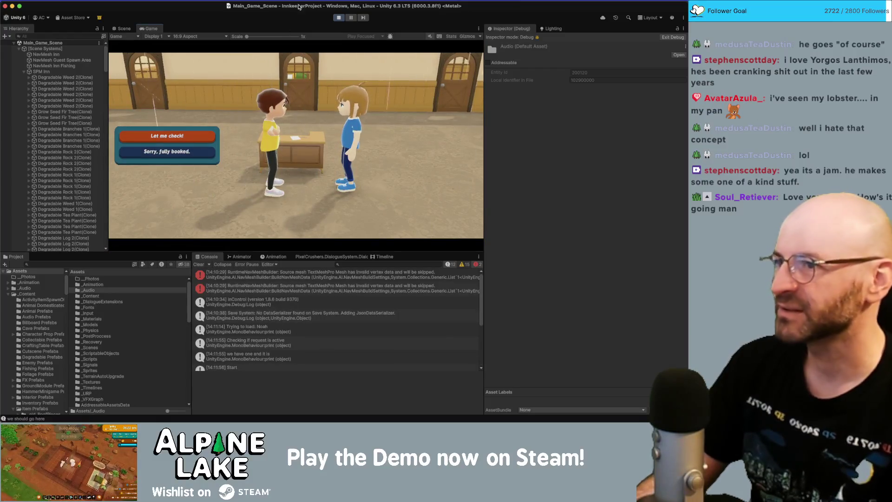
Step: Exit Play mode and switch to the Innkeep Miro board in Chrome
click(339, 18)
key(super+Tab)
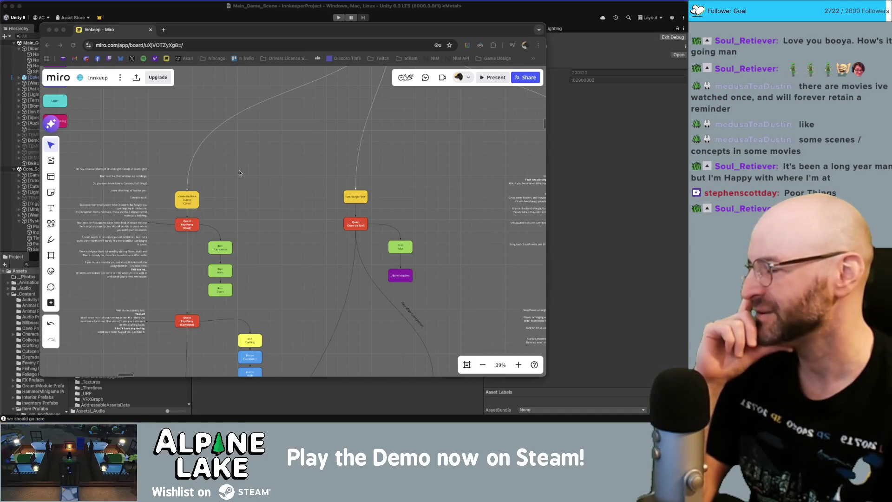
Step: Pan across the Innkeep quest flowchart on the Miro board, then switch back to Unity
click(235, 148)
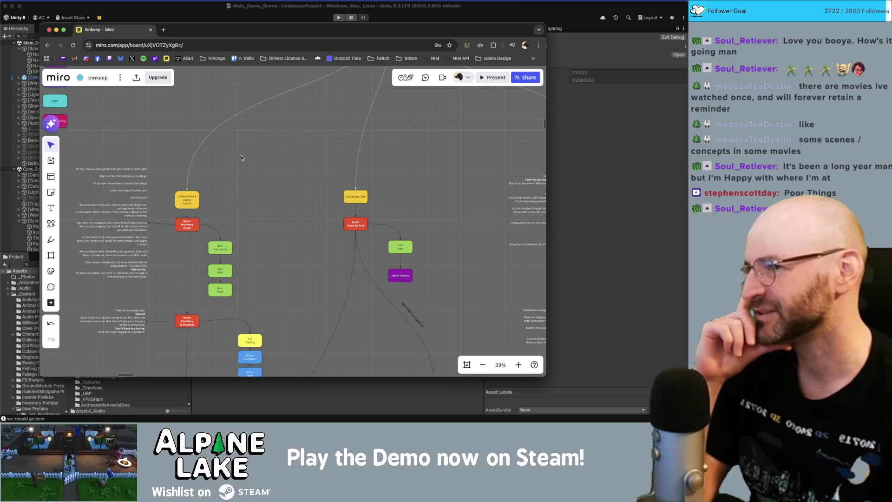
drag(242, 151, 257, 181)
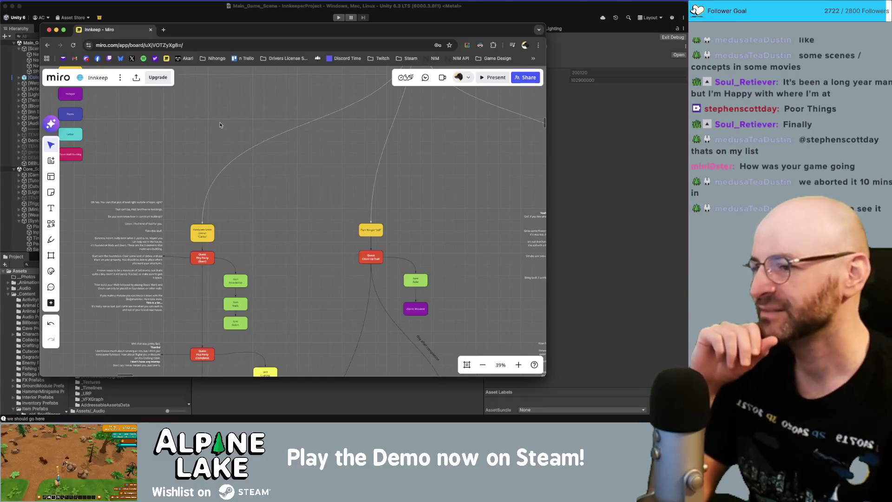
key(super+Tab)
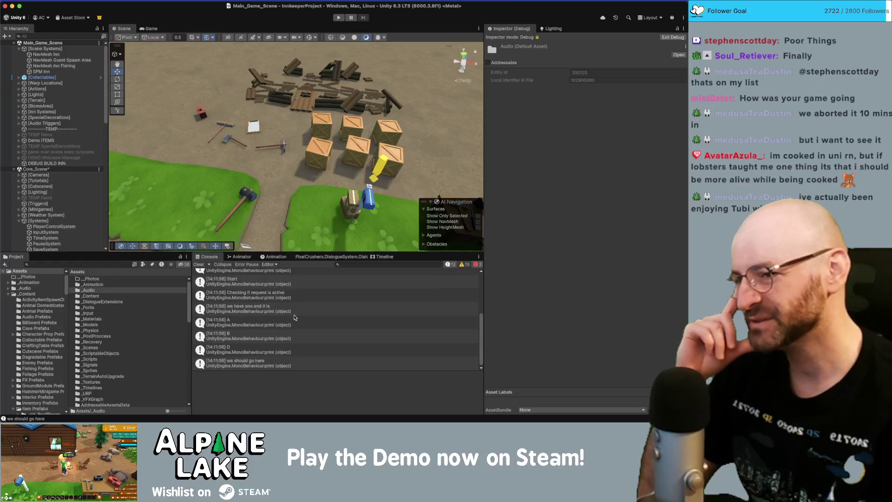
Step: Scroll through the Console logs, then switch to Rider and select m_IsDirty in ItemRequester's OnSave
scroll(294, 307, up, 1)
scroll(293, 327, down, 1)
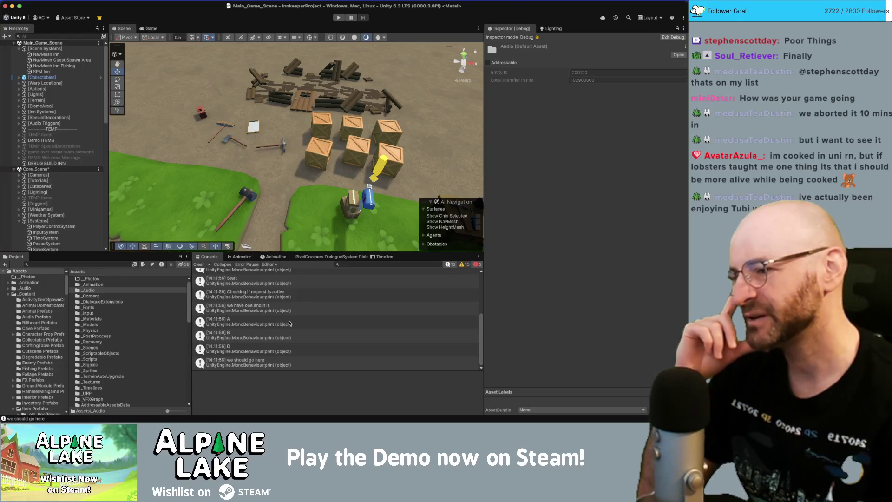
scroll(289, 323, up, 5)
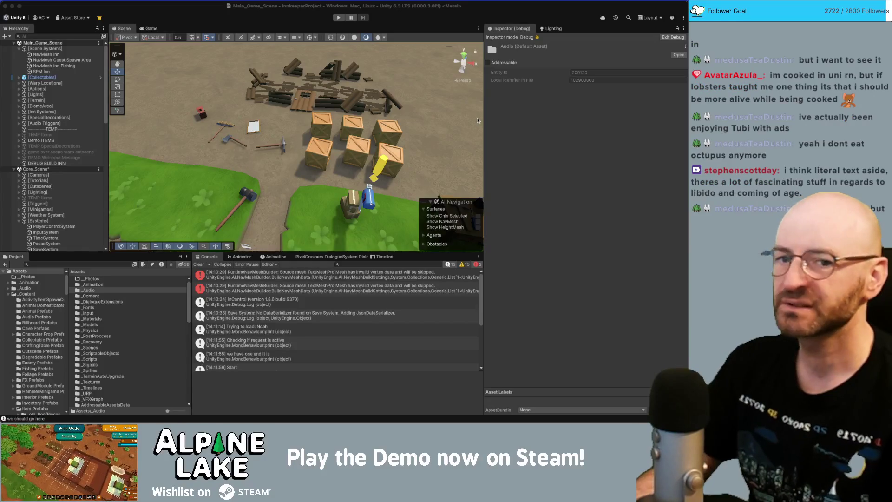
key(super+Tab)
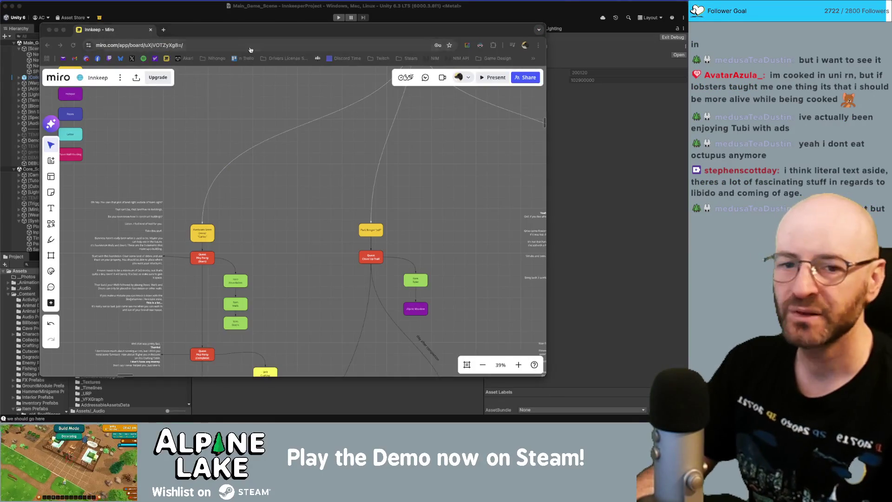
key(super+Tab)
key(super+Tab)
click(224, 201)
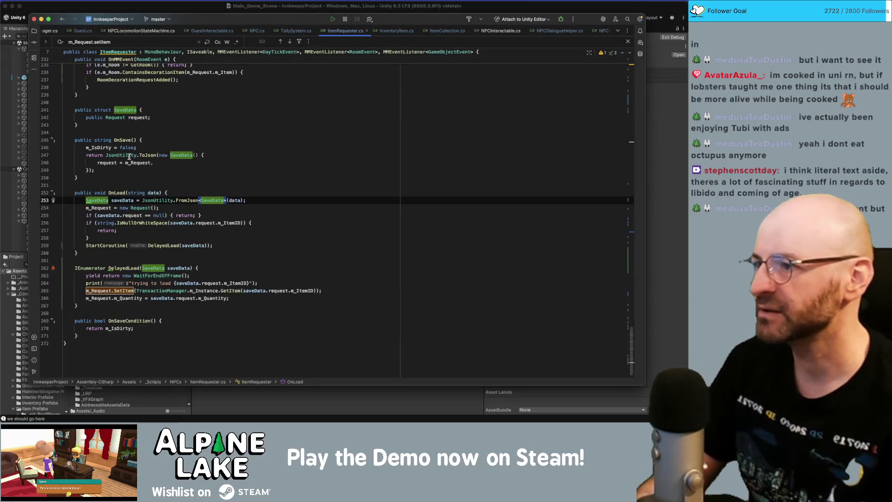
double_click(107, 148)
Step: Search ItemRequester.cs for '= true' to step through the m_IsDirty assignments
key(super+f)
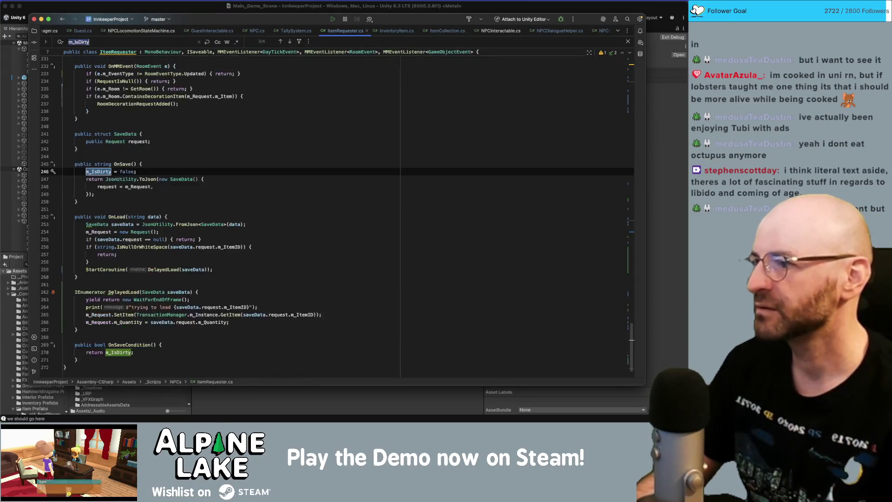
text( = true)
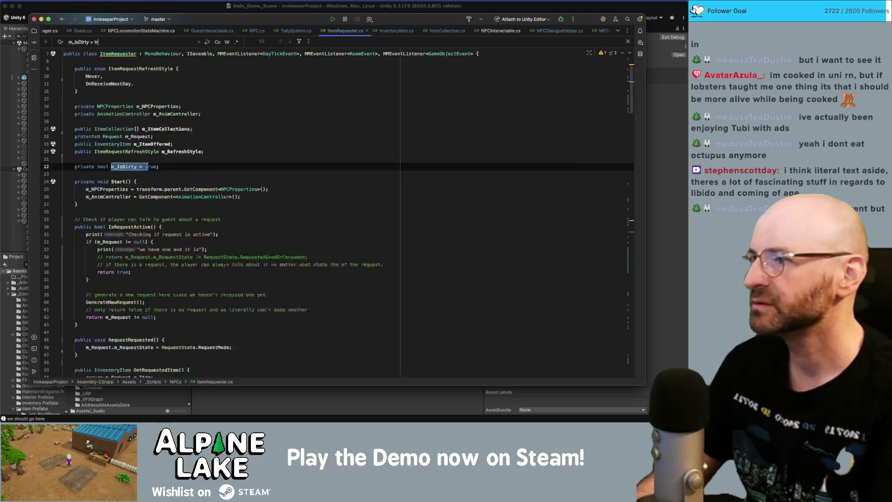
key(Return)
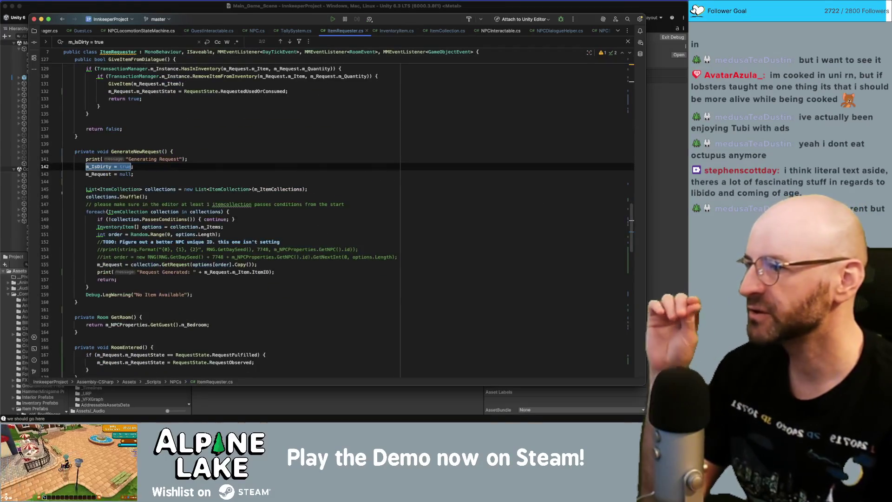
key(Return)
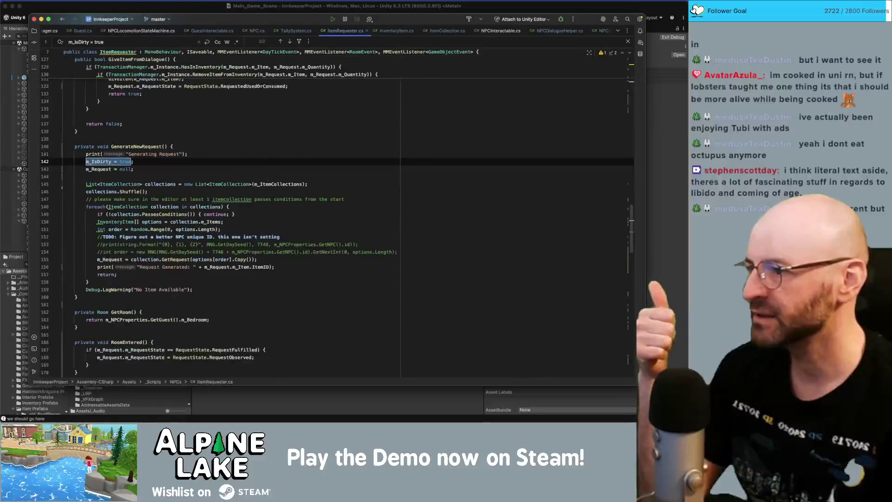
key(Return)
key(Return)
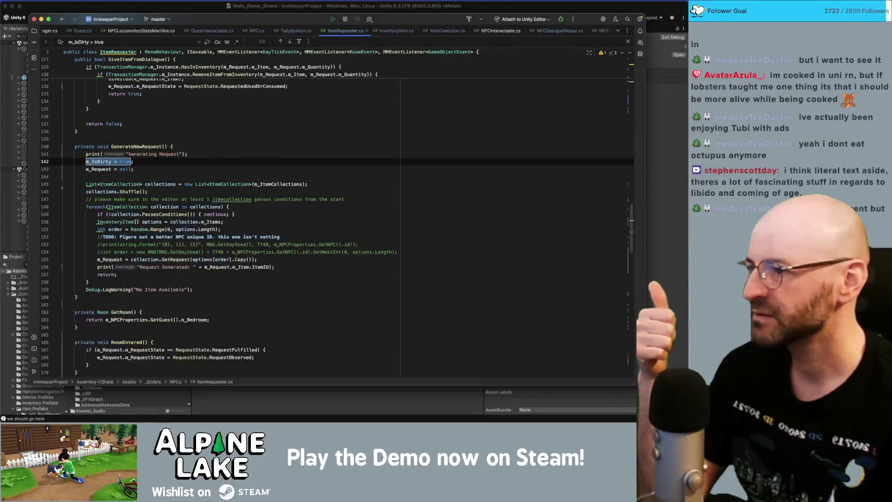
scroll(141, 206, down, 10)
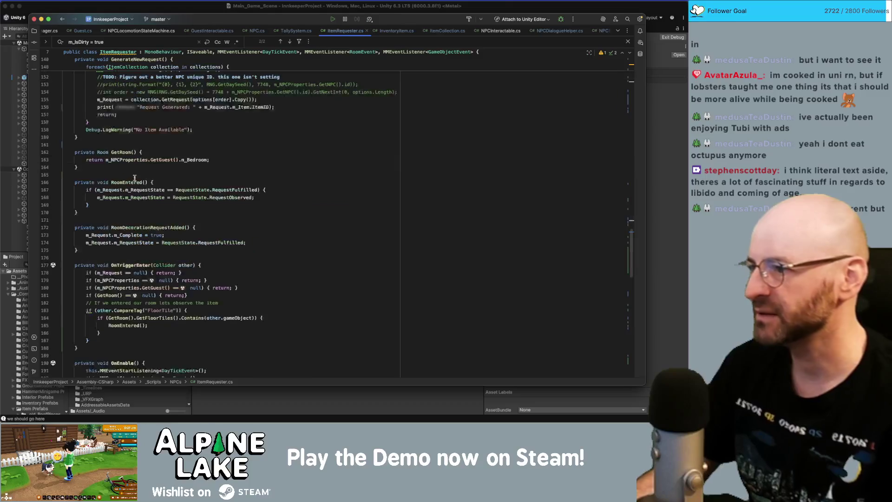
scroll(140, 207, down, 10)
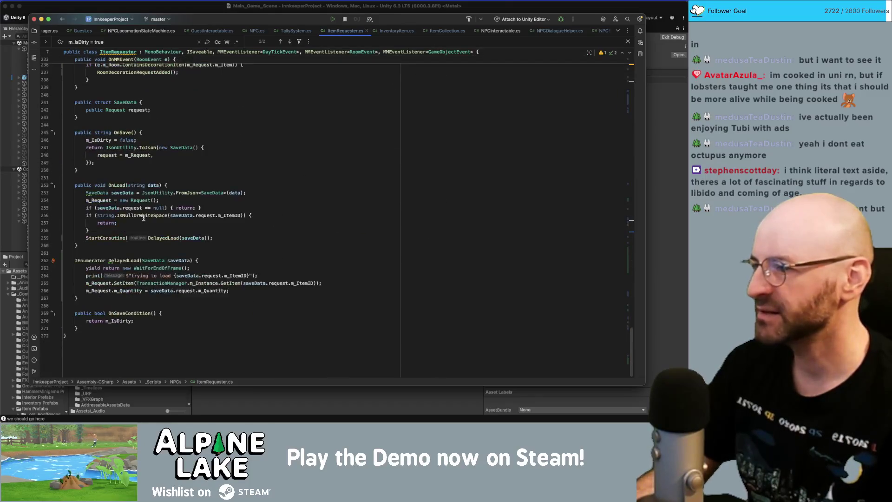
Step: Add 'm_IsDirty = true;' on a new line after the StartCoroutine call in OnLoad
click(217, 230)
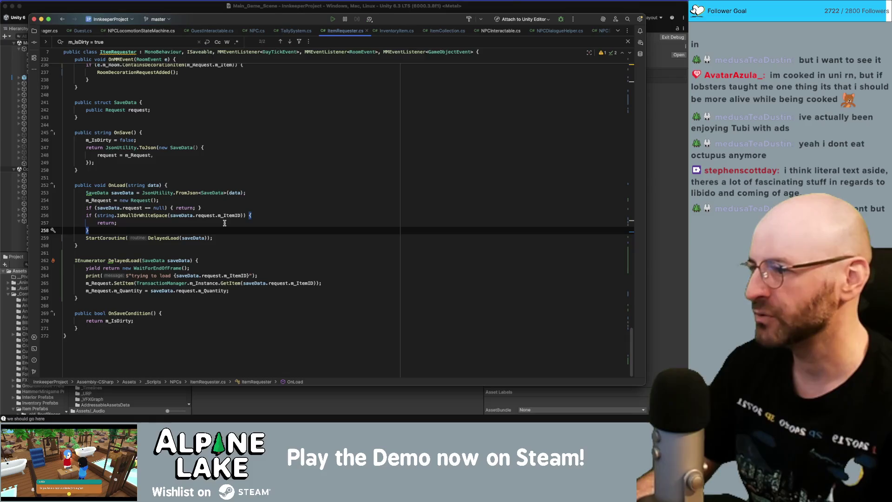
click(218, 238)
key(Return)
text(m_Di)
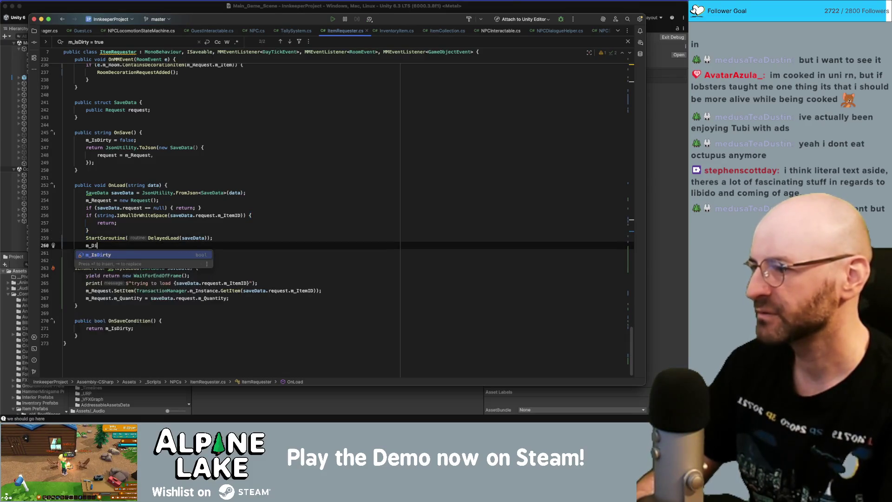
key(Return)
text(= true;)
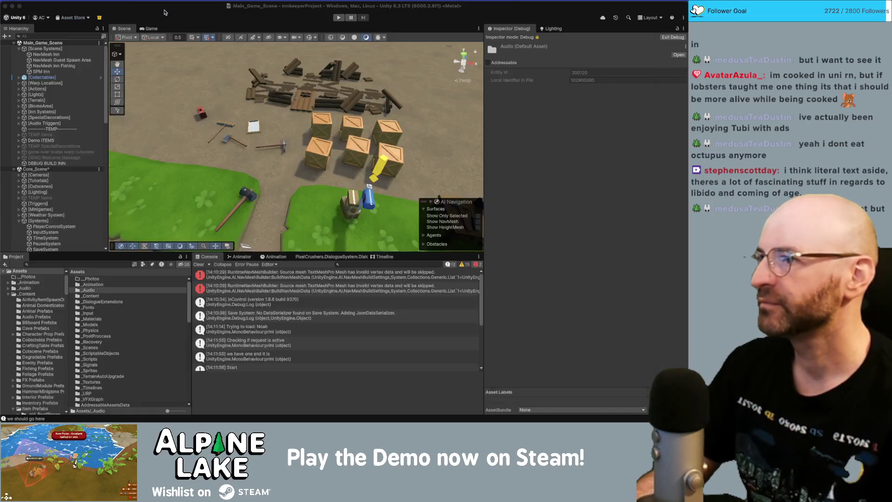
click(166, 12)
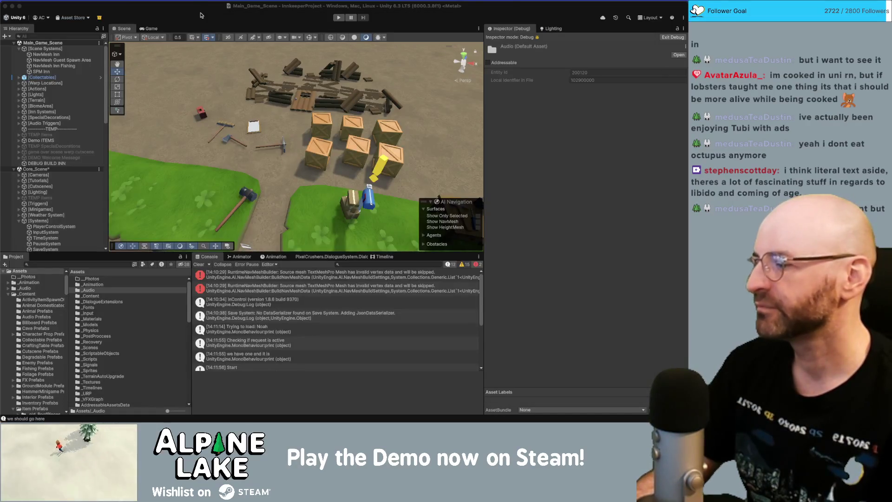
key(super+Tab)
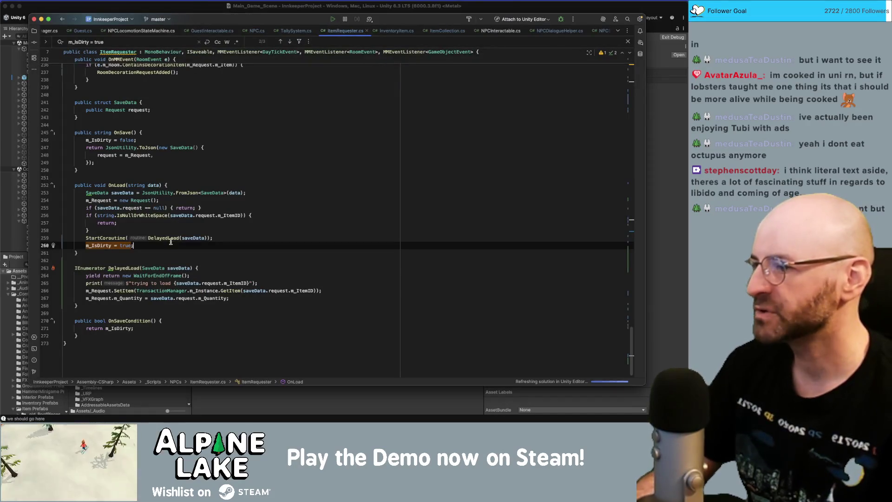
Step: Move the m_IsDirty = true line into DelayedLoad after the m_Quantity assignment
key(super+z)
key(Down)
key(Down)
key(Down)
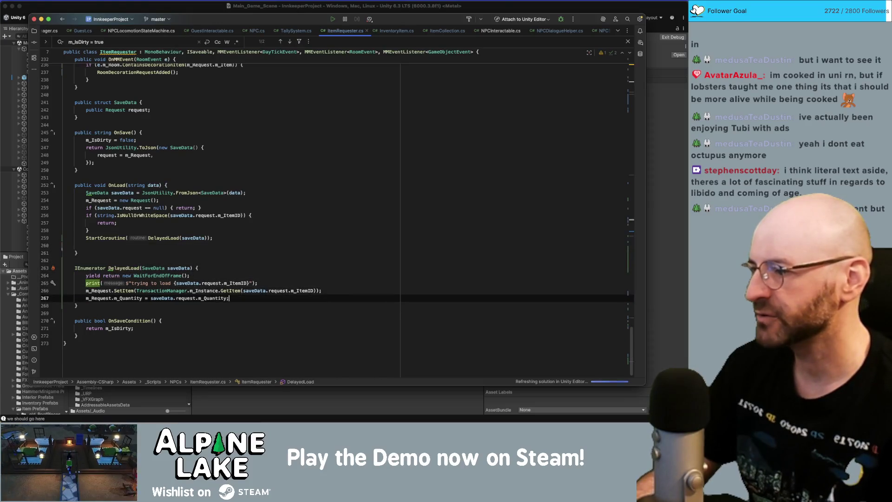
key(End)
key(Return)
text(m_IsDirty = true;)
key(super+Tab)
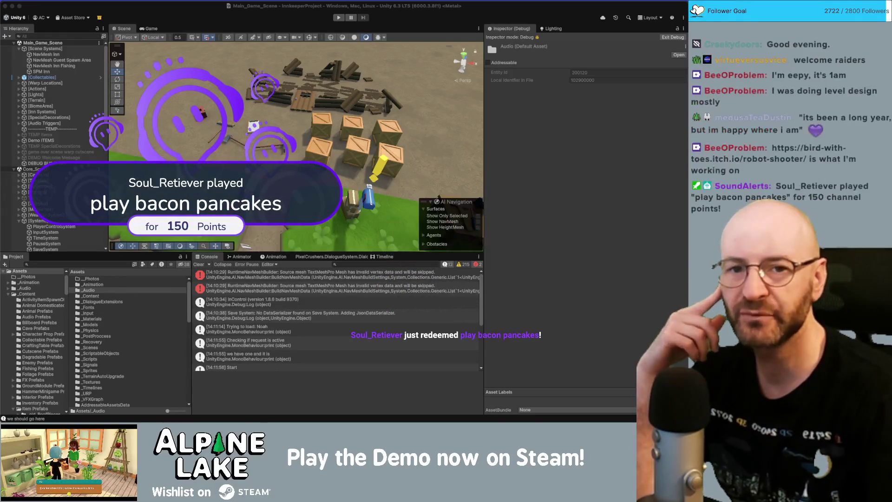
Step: Once Unity finishes compiling scripts, switch to the Robot Shooter itch.io page in Chrome
key(super+Tab)
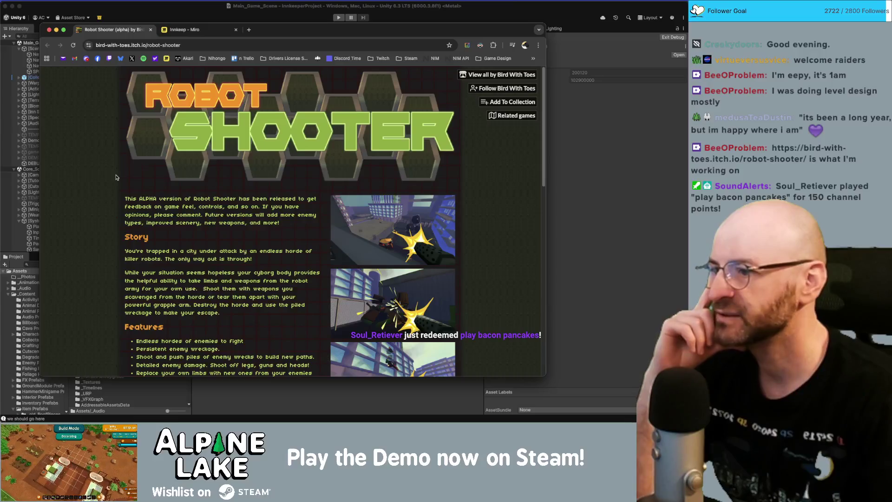
Step: Scroll down the Robot Shooter itch.io page and view the first screenshot enlarged
scroll(135, 171, down, 1)
scroll(136, 171, down, 5)
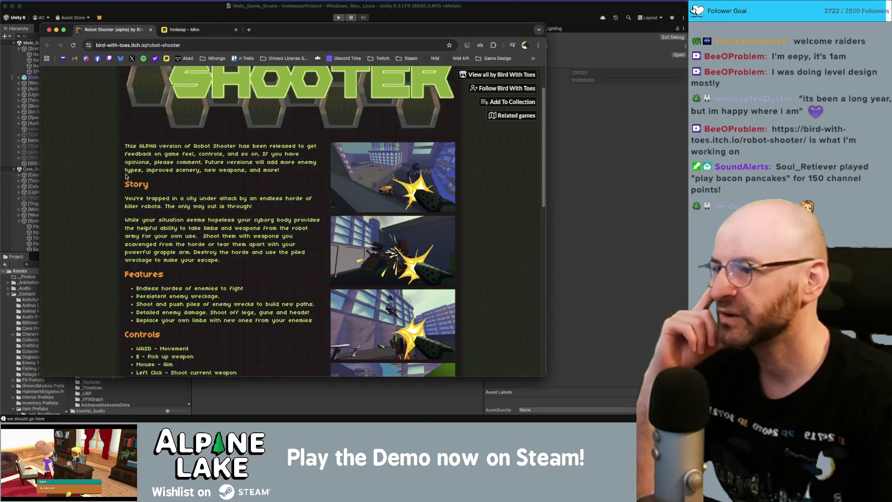
scroll(127, 172, down, 4)
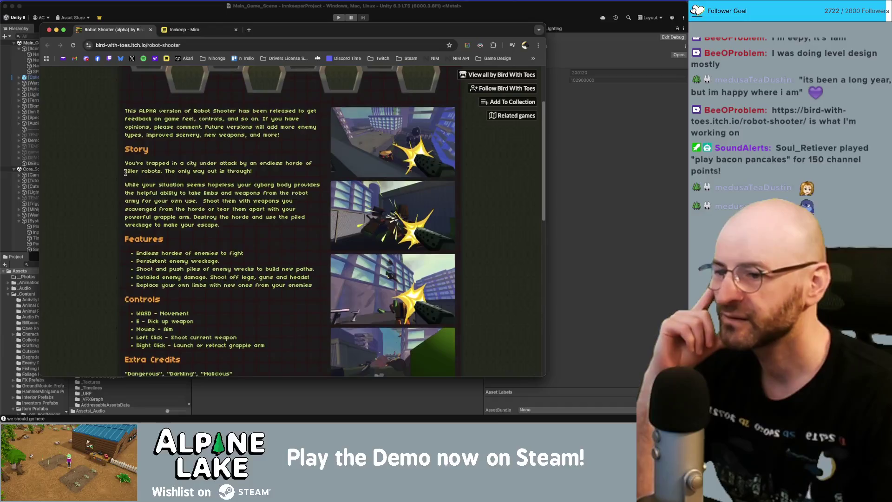
scroll(285, 159, down, 1)
click(392, 148)
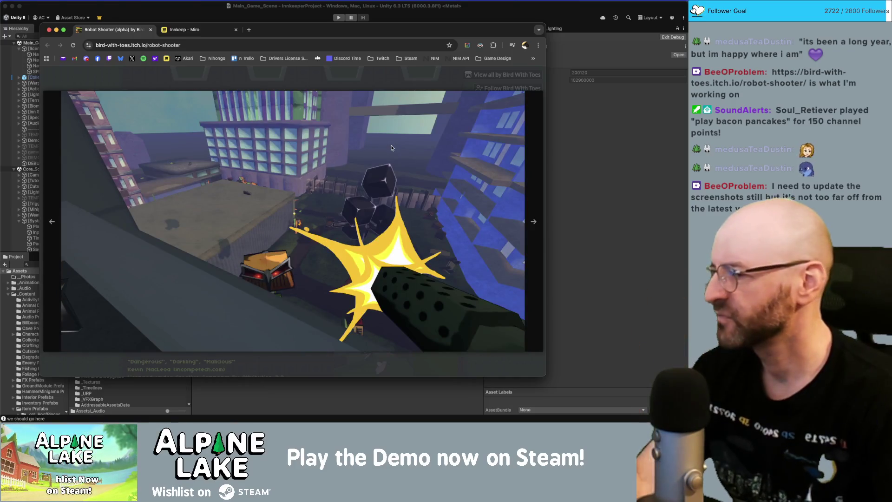
click(391, 147)
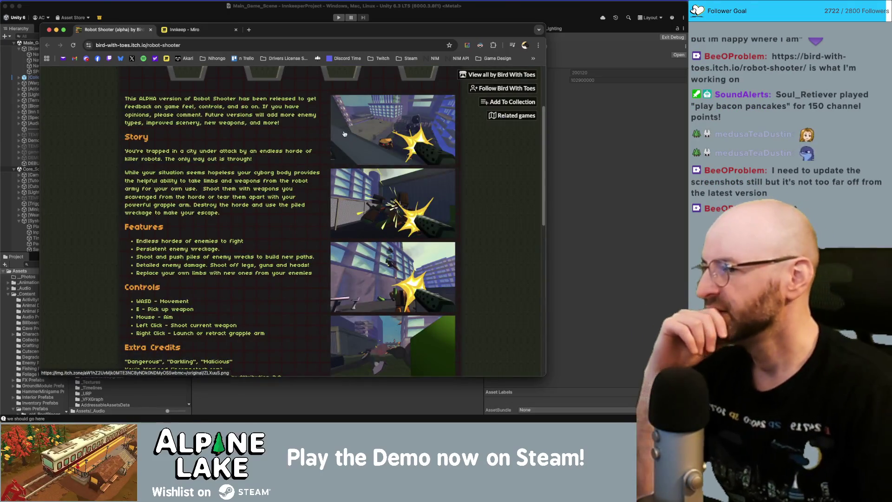
Step: Scroll further down to the Download section, then return to the Unity editor
scroll(159, 196, down, 2)
scroll(159, 196, down, 5)
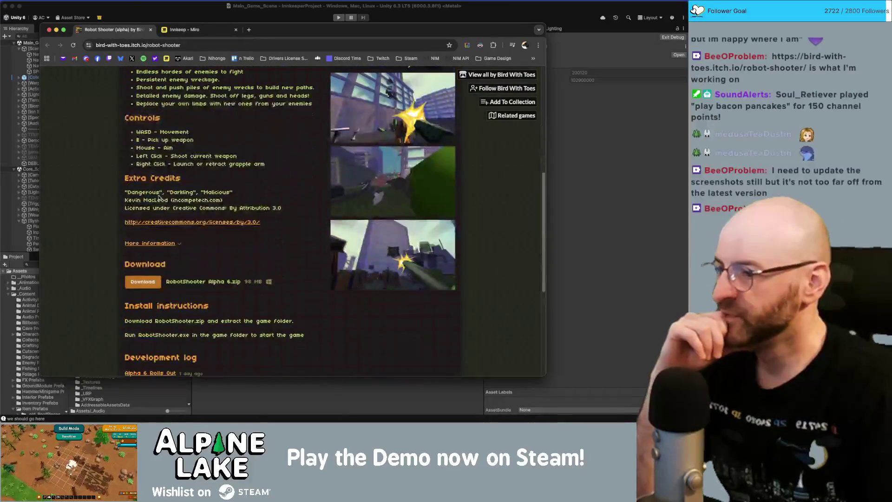
scroll(156, 180, down, 1)
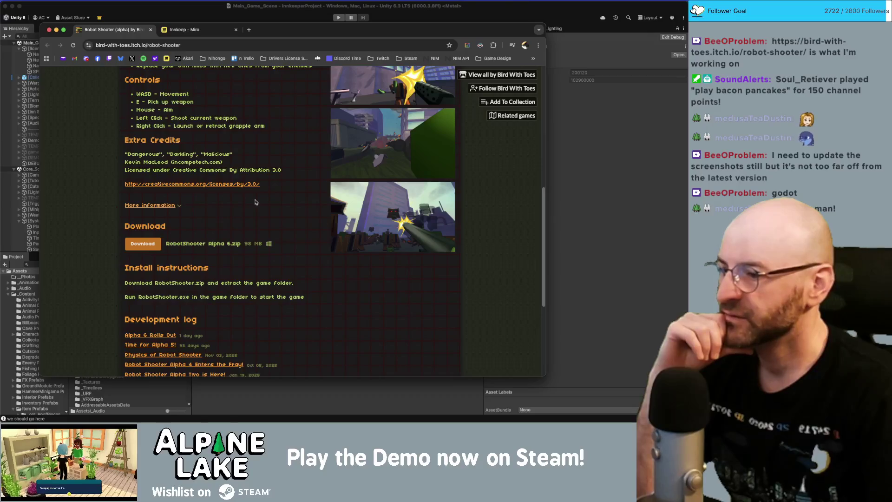
scroll(255, 203, up, 15)
key(super+l)
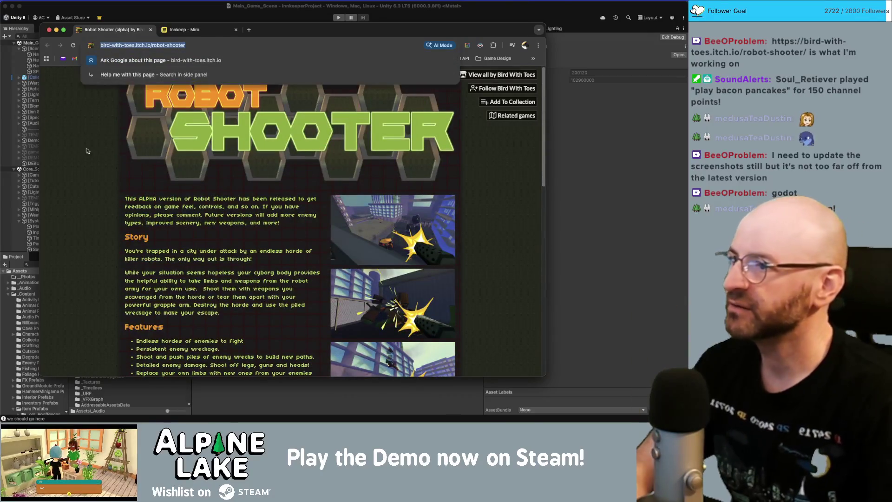
key(super+Tab)
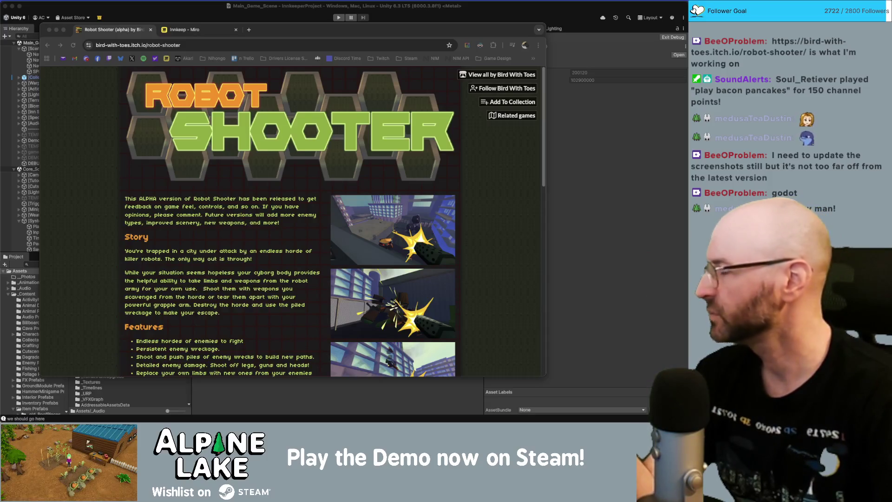
click(133, 9)
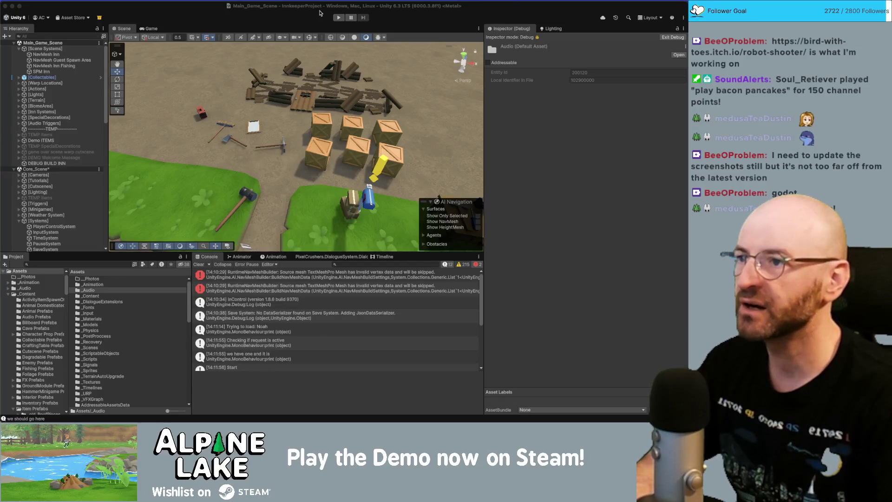
Step: Enter Play mode, walk the character north, and select DEBUG BUILD INN in the Hierarchy
click(338, 18)
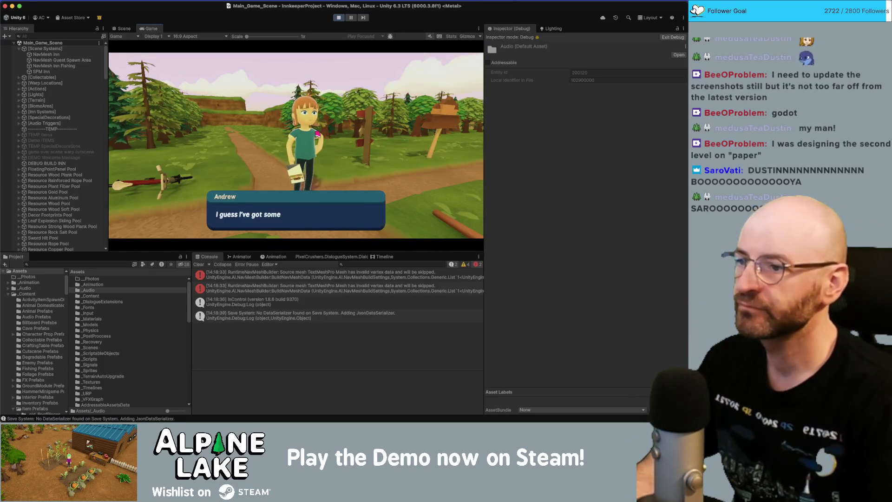
key(w)
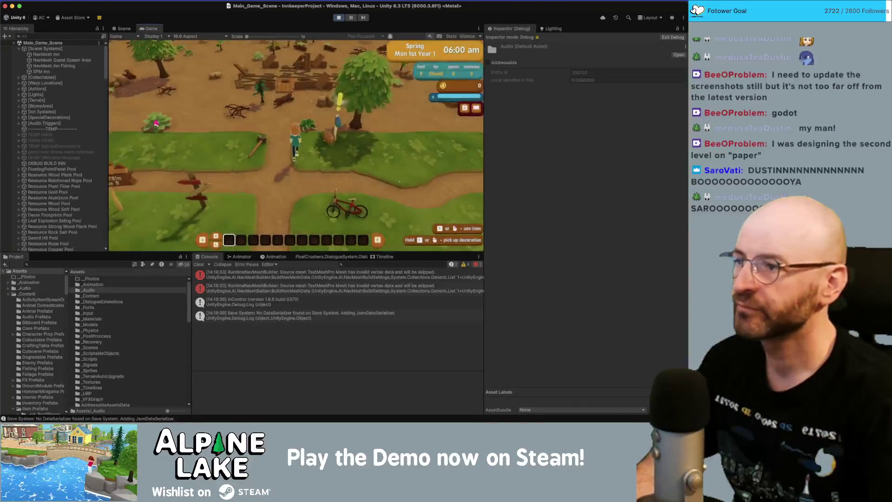
click(68, 166)
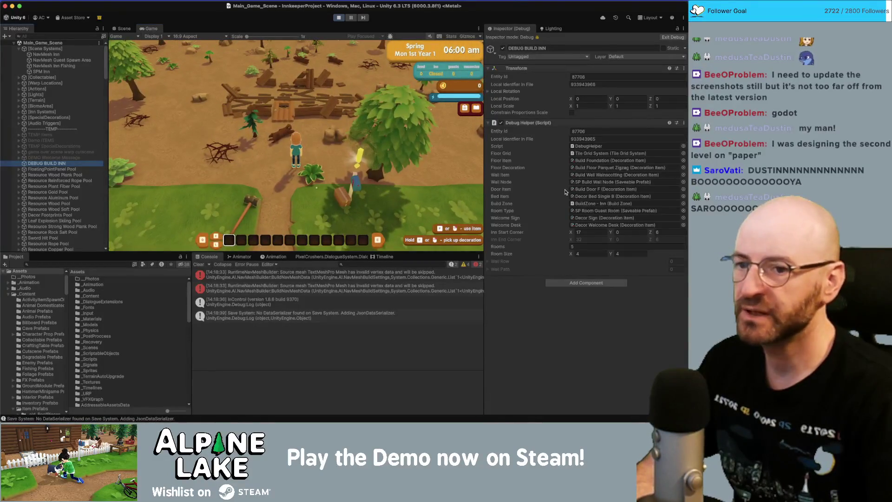
Step: Build the debug inn from the Inspector and walk out to the sign to open the inn
click(685, 29)
click(680, 32)
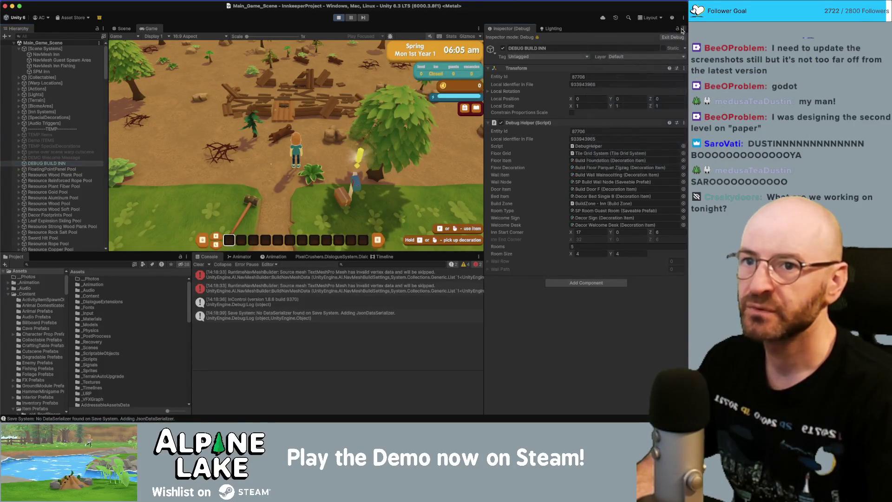
click(677, 38)
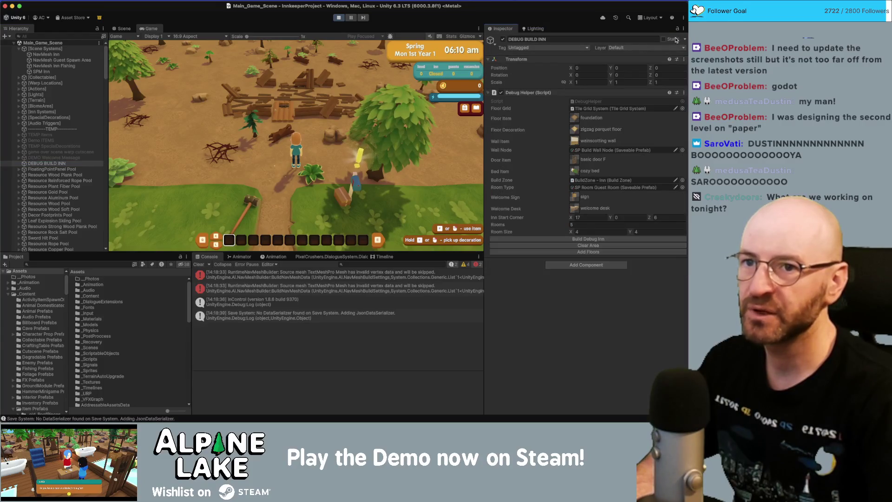
click(589, 240)
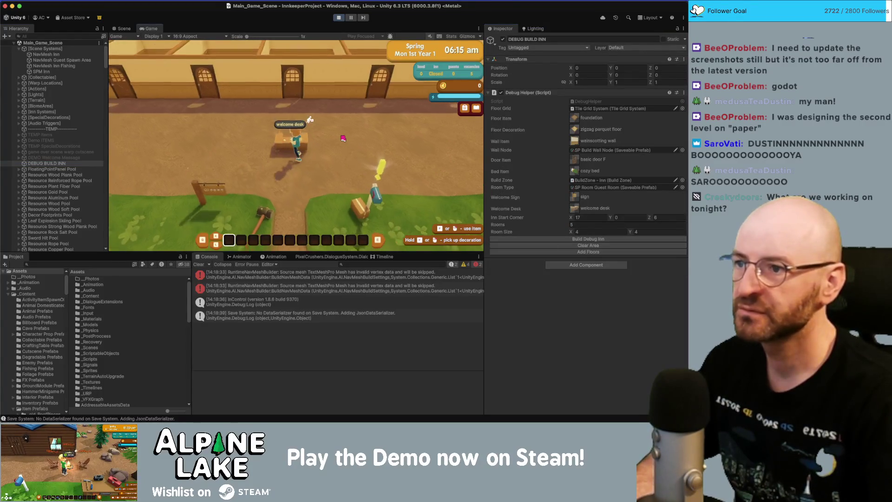
key(w)
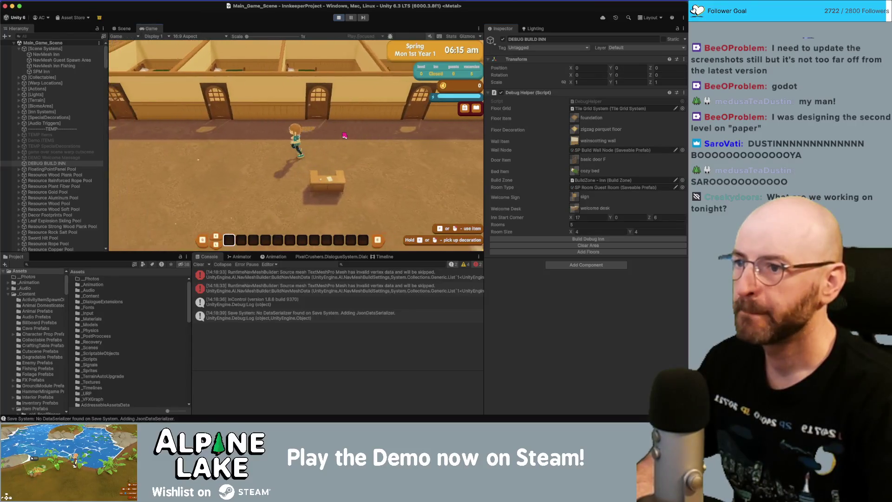
key(s)
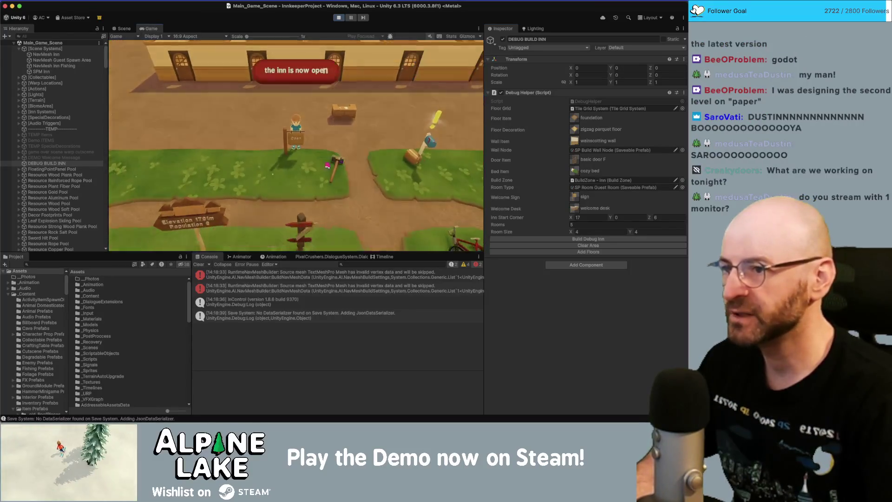
scroll(307, 114, up, 3)
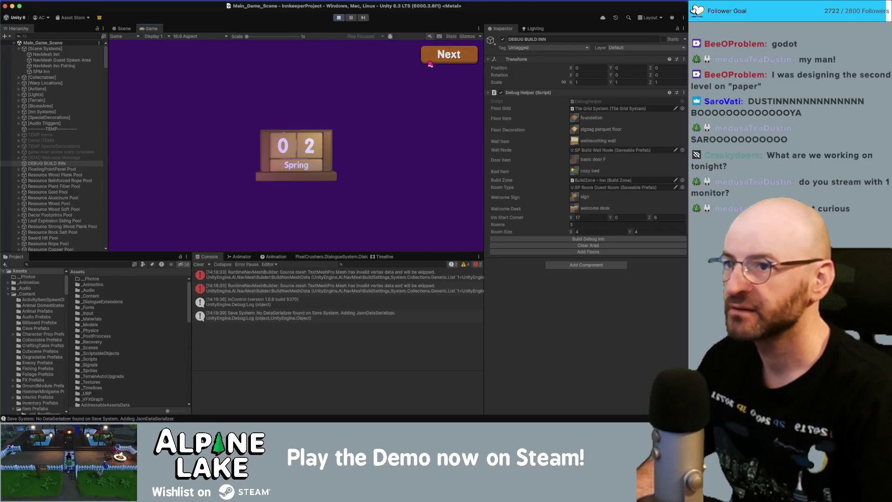
Step: Advance past the calendar into Tue 2nd, talk to the arriving guest, and choose 'Let me check!'
click(429, 62)
click(429, 62)
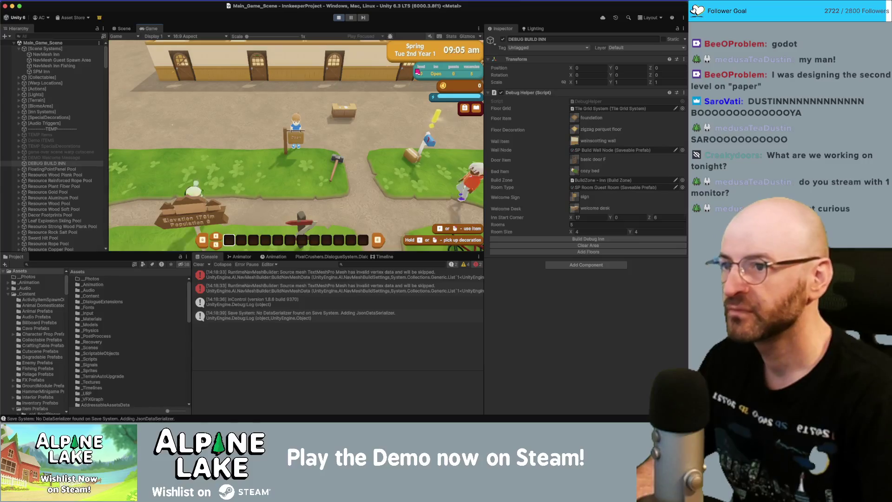
key(w)
key(2)
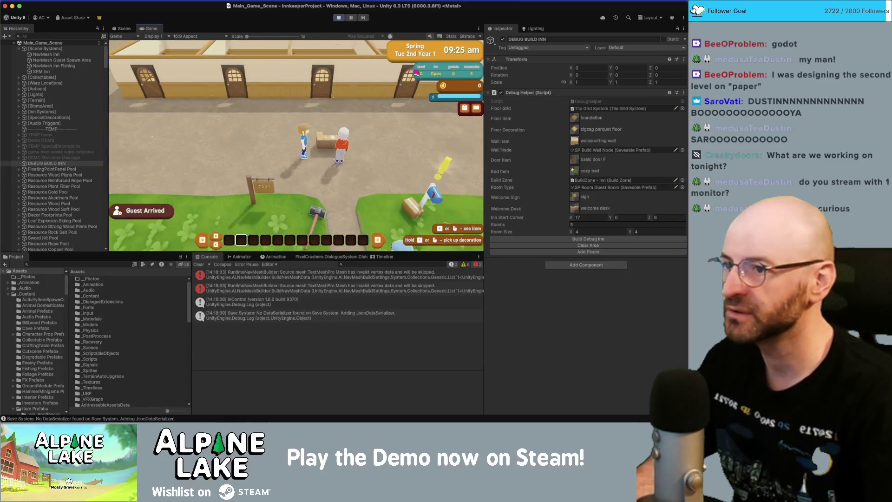
key(e)
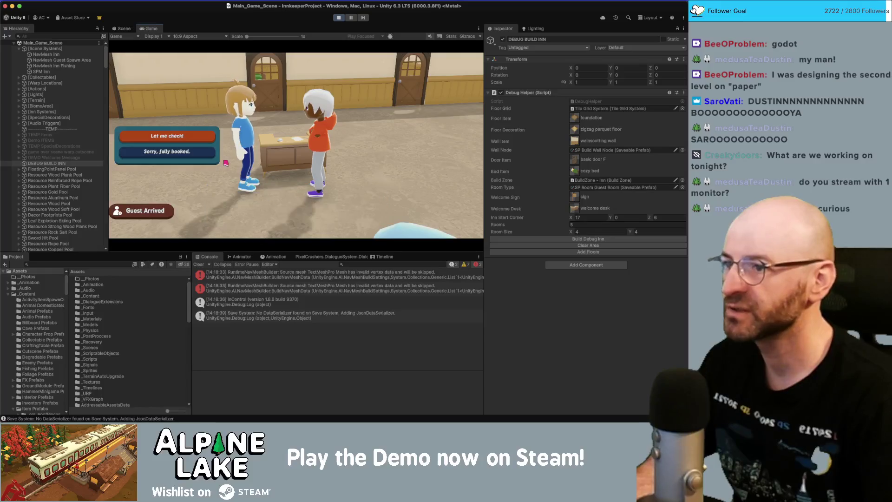
click(200, 143)
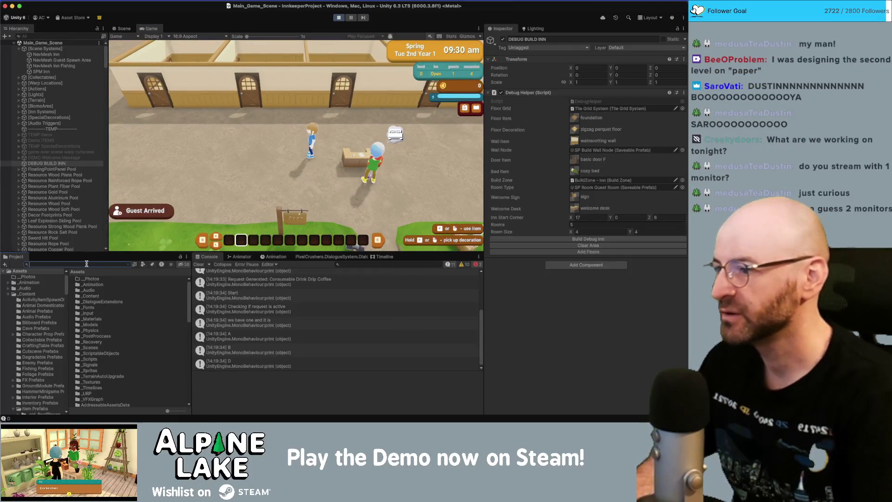
Step: Find the drip coffee asset in the Project and spawn one with Give Item Now
text(drip coffee)
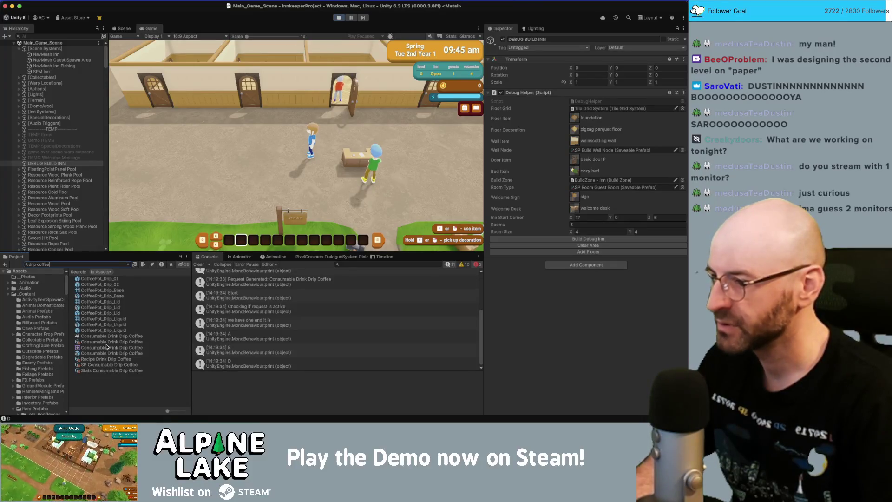
click(106, 343)
scroll(591, 368, down, 3)
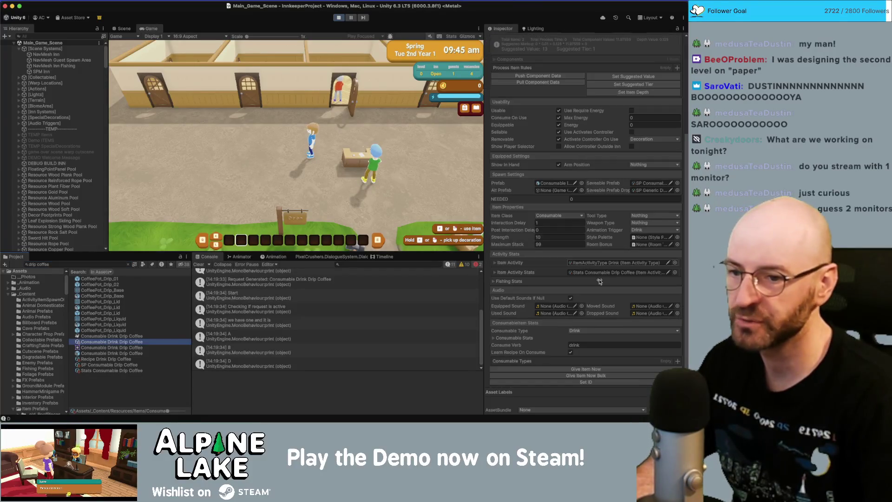
click(591, 368)
Step: Walk the player to Noah and offer him the drip coffee
key(w)
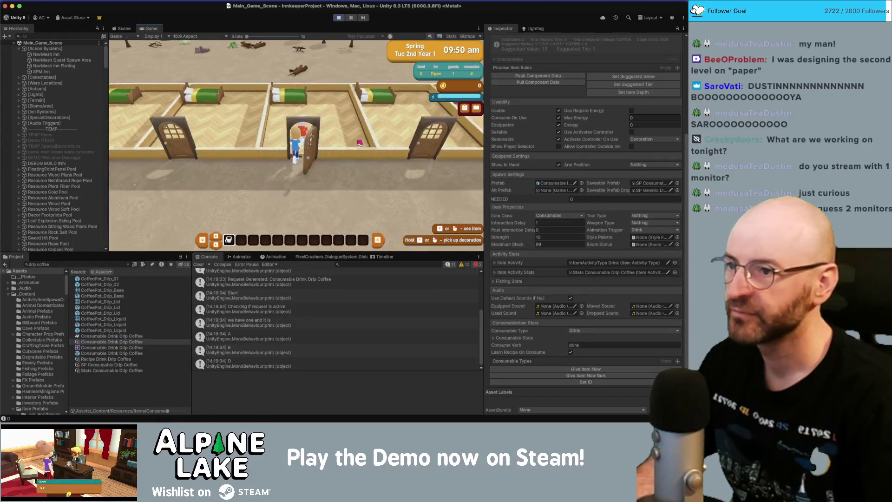
click(283, 125)
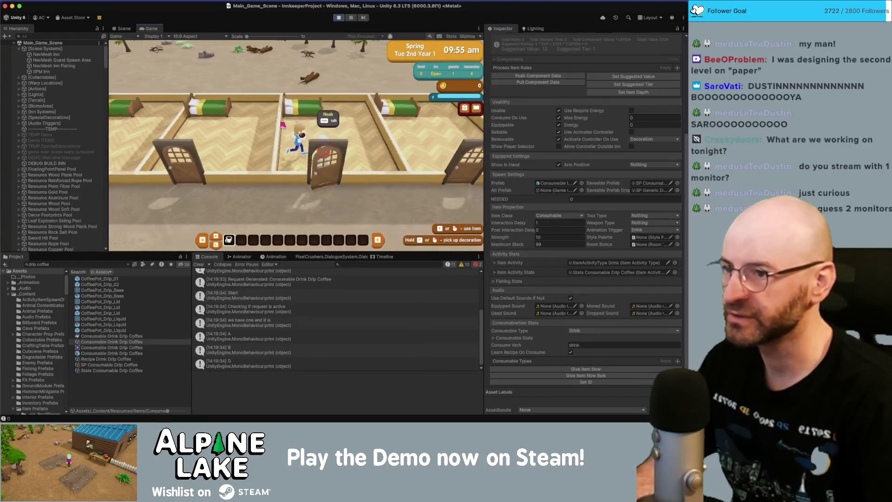
click(283, 124)
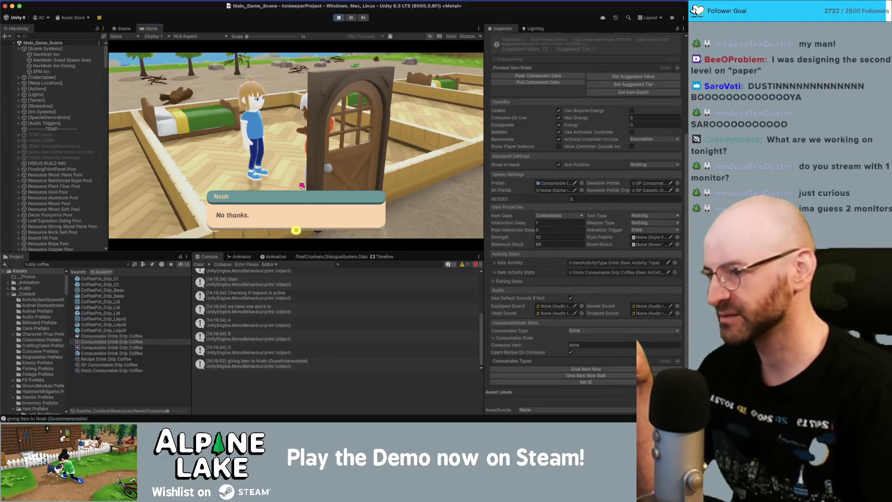
Step: Inspect the giving-item log's stack trace and open its source in Rider
click(239, 362)
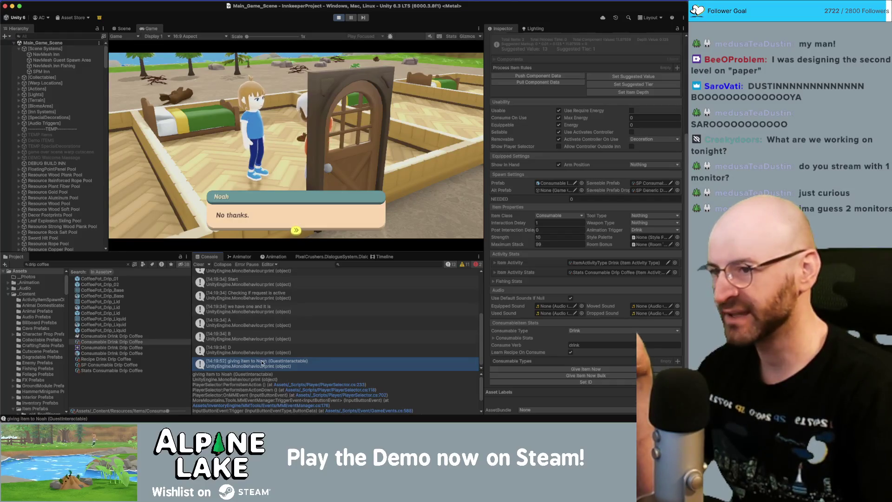
click(271, 216)
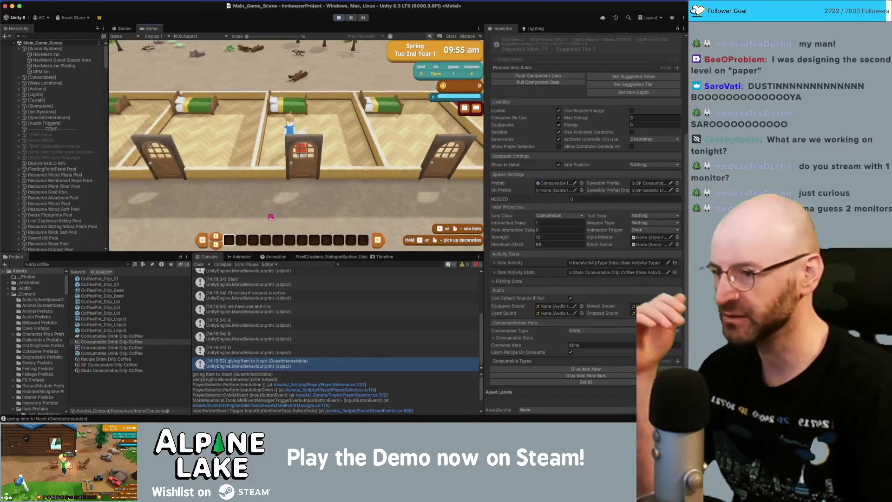
click(246, 353)
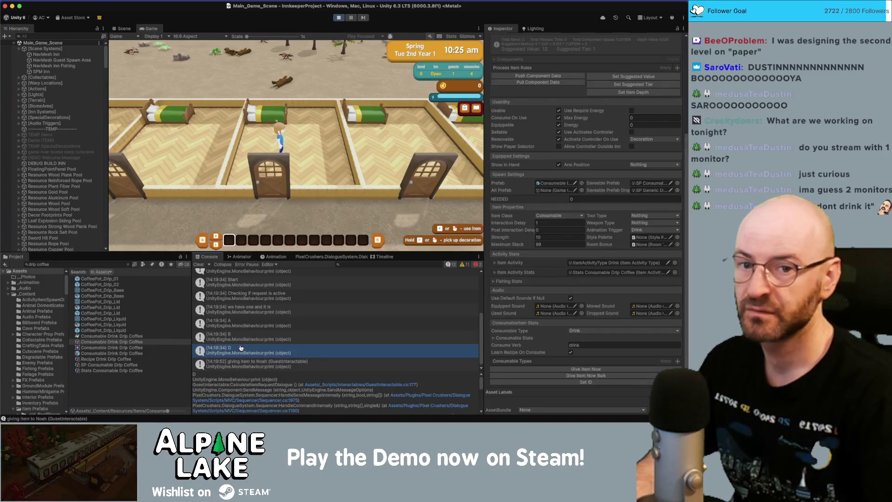
click(260, 400)
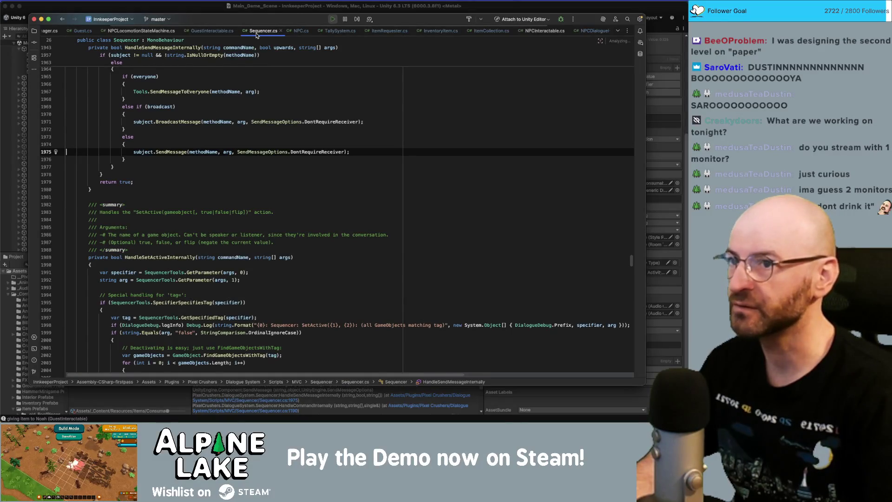
Step: Close Sequencer.cs and open GuestInteractable.cs at line 177
key(super+w)
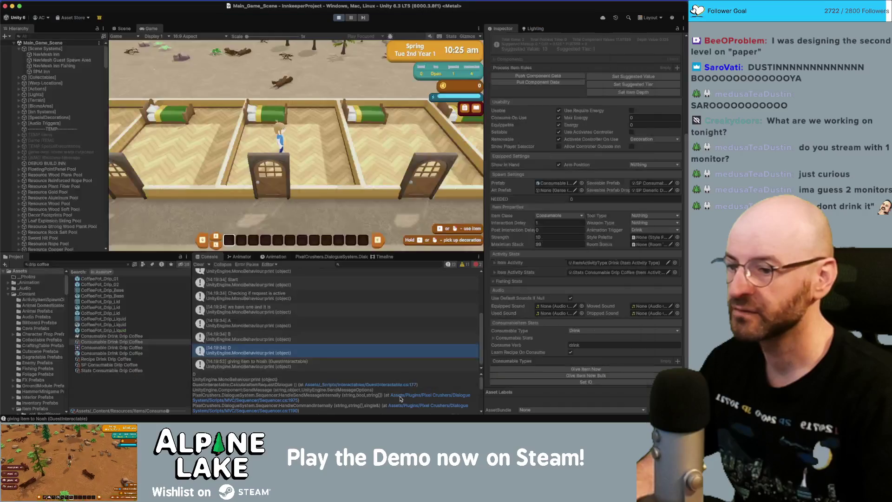
click(401, 387)
click(401, 388)
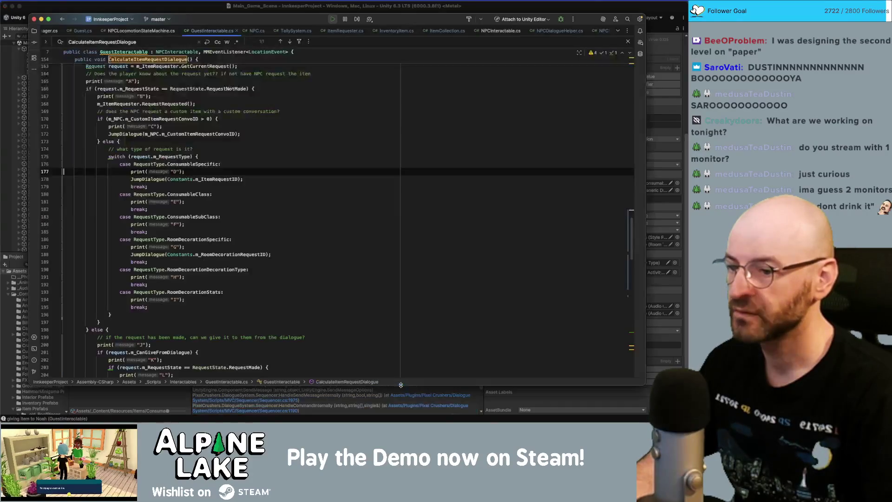
Step: Inspect JumpDialogue, m_ItemRequestID, ConsumableSpecific and RequestNotMade in CalculateItemRequestDialogue
click(158, 179)
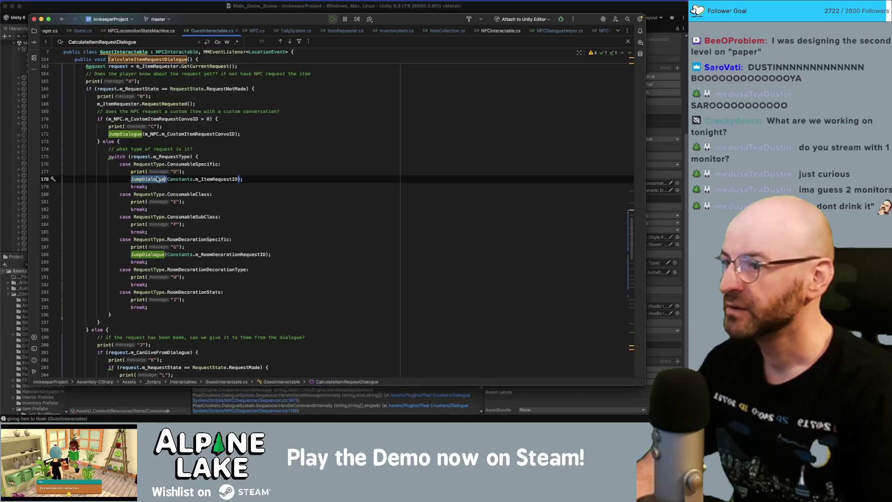
double_click(222, 179)
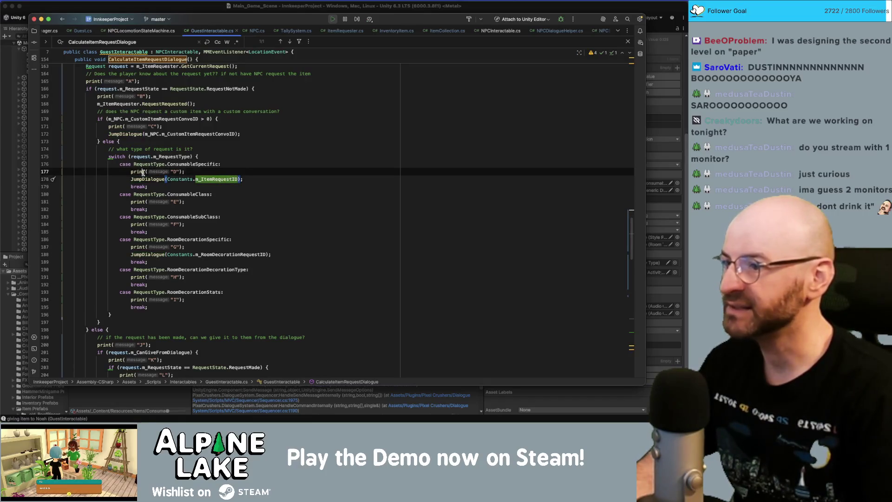
double_click(186, 164)
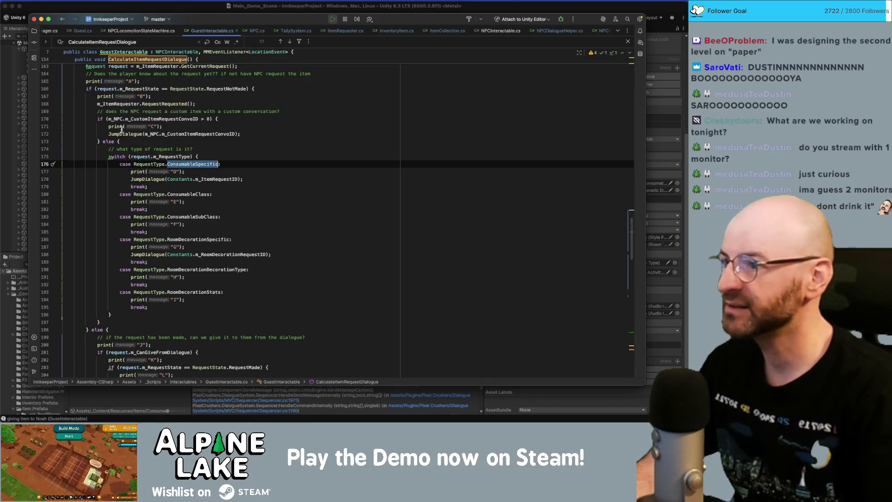
scroll(123, 133, up, 1)
double_click(233, 92)
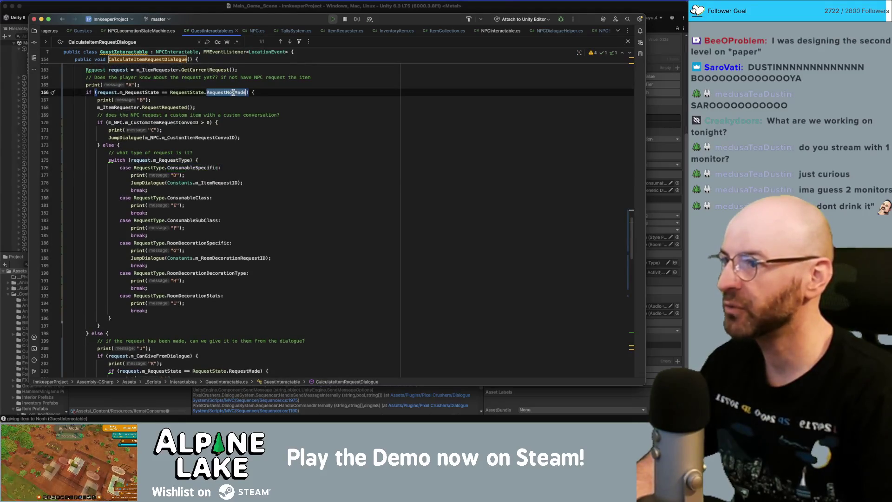
scroll(161, 155, up, 2)
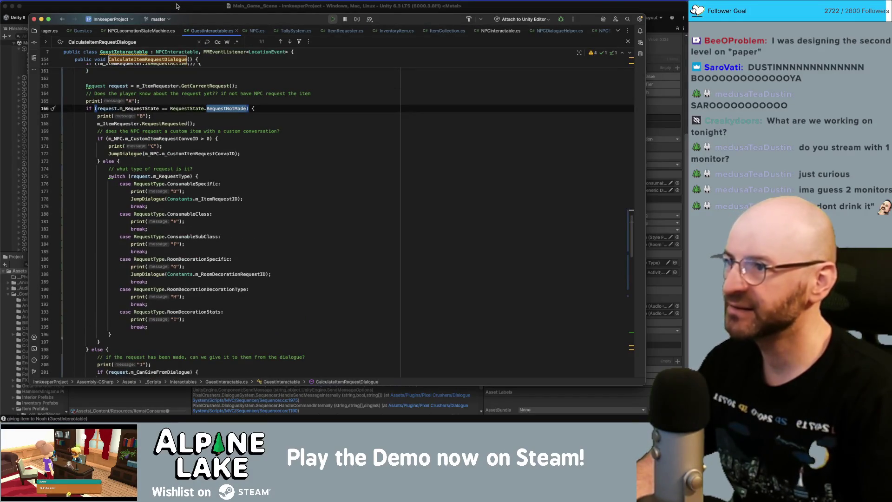
scroll(187, 114, up, 10)
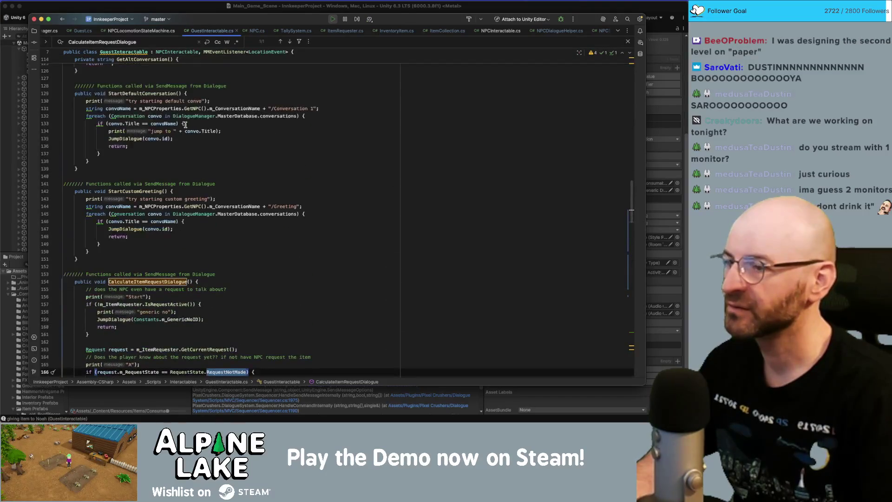
scroll(183, 125, down, 1)
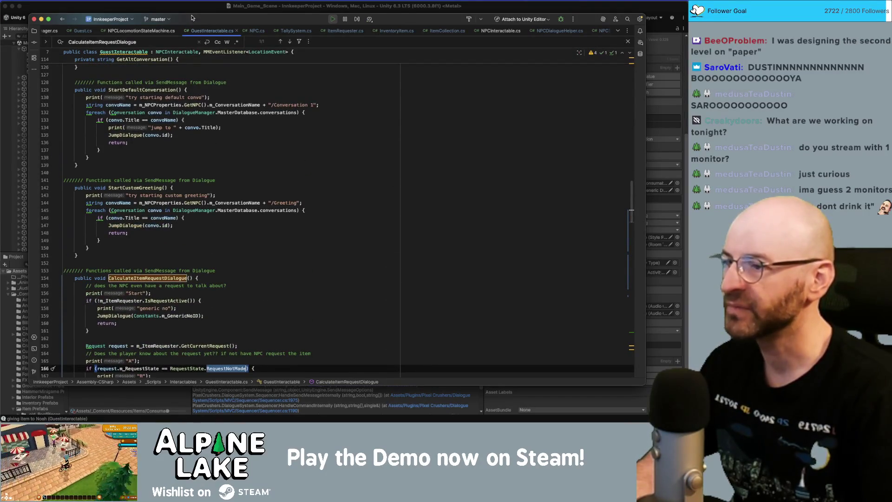
scroll(180, 149, down, 15)
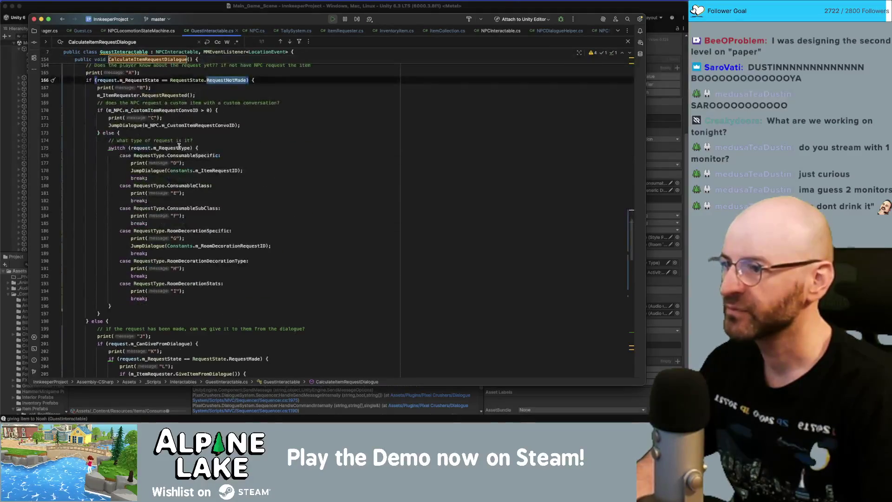
Step: Open ItemRequester.cs and look over GiveItemFromDialogue on line 127
click(346, 34)
scroll(218, 152, up, 15)
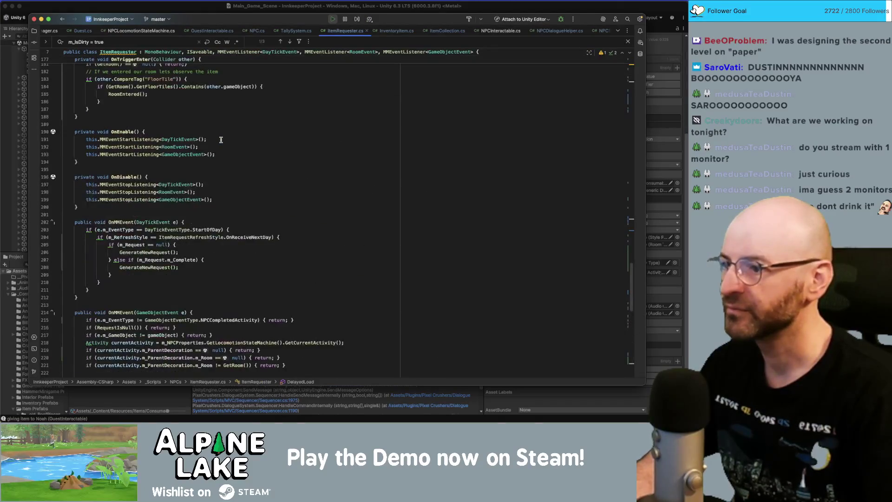
scroll(218, 152, up, 12)
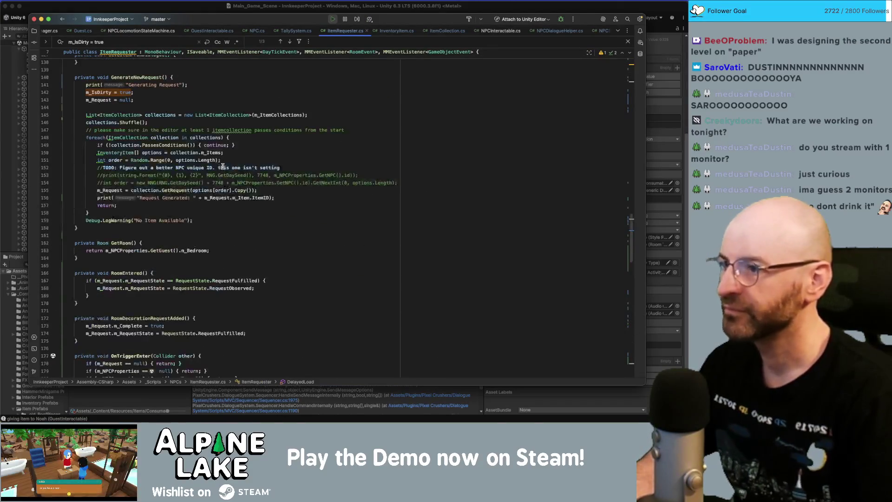
scroll(223, 165, up, 5)
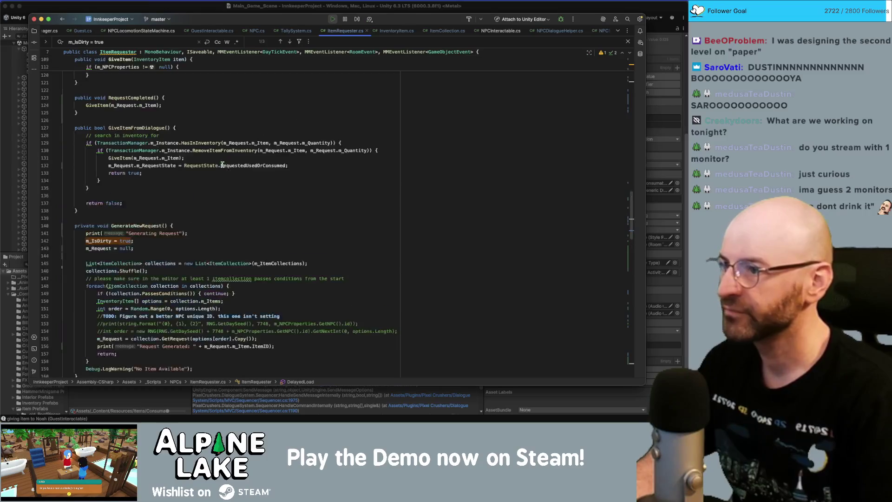
click(142, 129)
scroll(148, 135, up, 12)
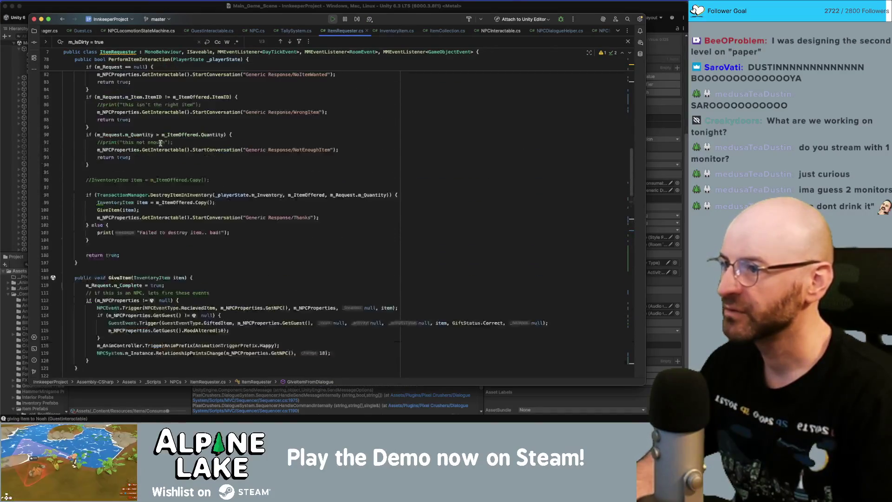
scroll(160, 143, up, 2)
Step: Inspect PerformItemInteraction's m_ItemOffered, m_EquippedItem, m_Request null check and NoItemWanted conversation
double_click(162, 87)
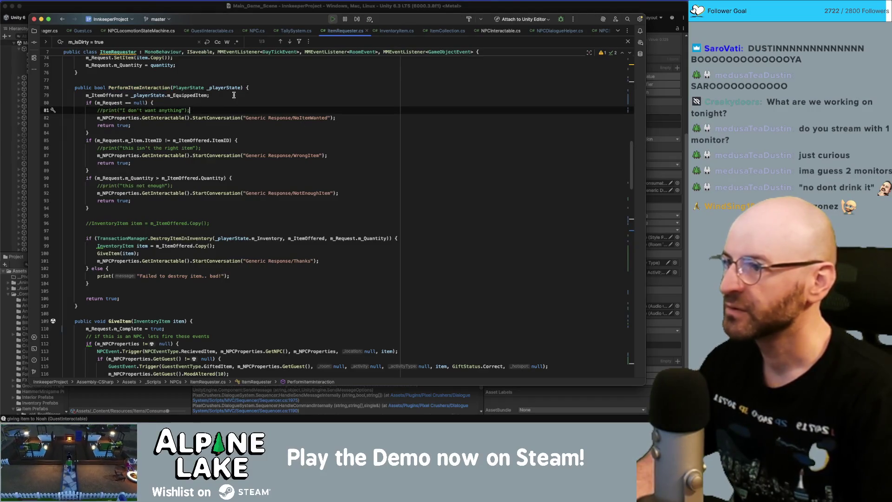
click(111, 95)
double_click(183, 94)
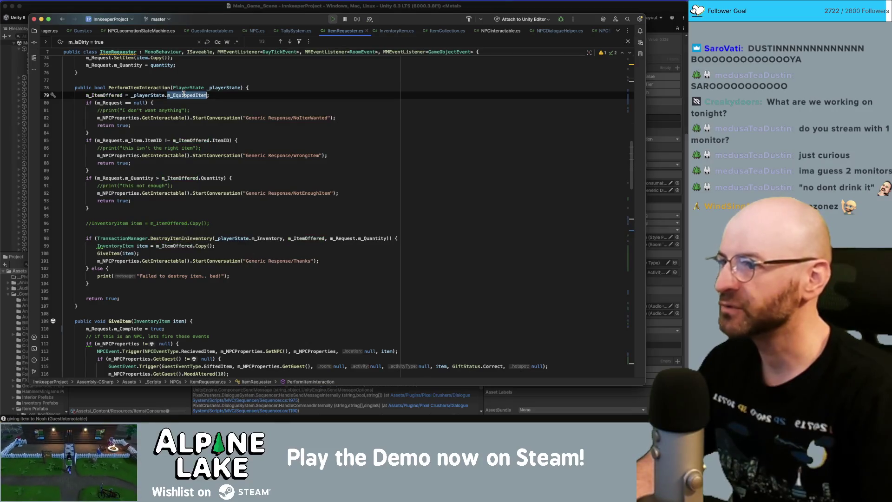
click(115, 102)
double_click(139, 102)
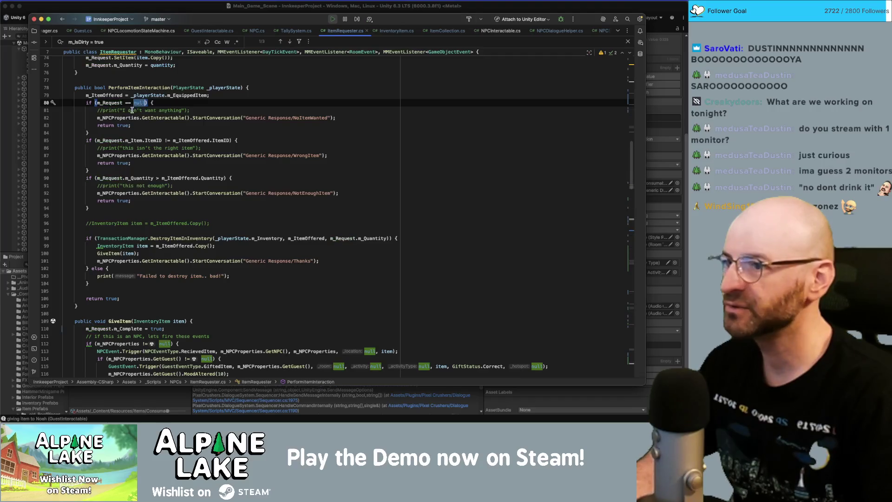
double_click(304, 116)
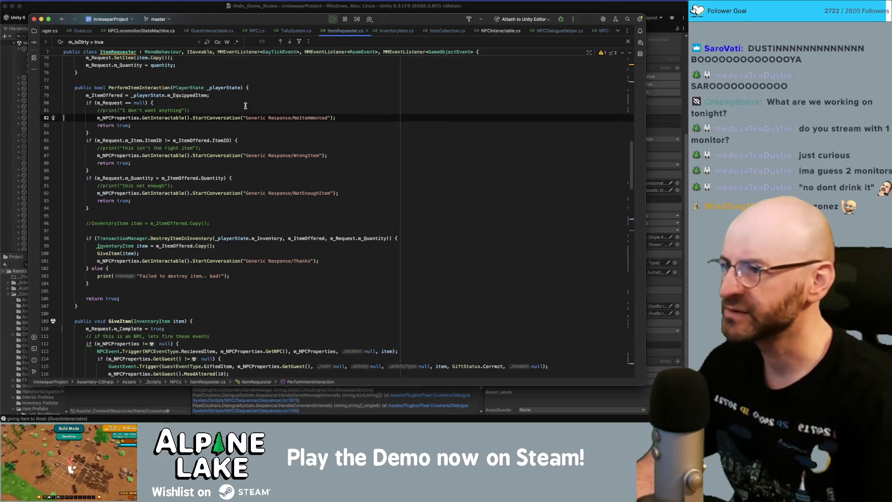
Step: Uncomment the no item wanted, wrong item and not enough debug prints
click(64, 110)
key(super+slash)
key(Down)
key(Down)
key(Down)
key(Down)
key(super+slash)
key(Down)
key(Down)
key(Down)
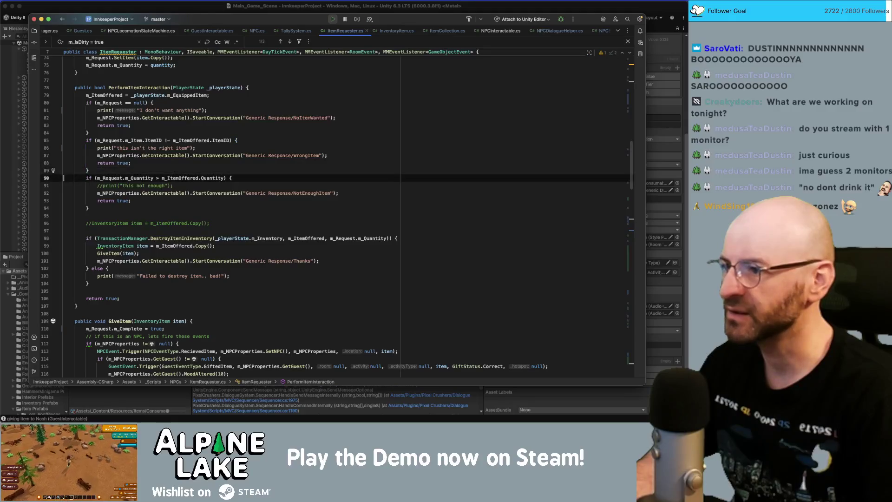
key(Down)
key(super+slash)
key(Down)
key(Down)
key(Down)
key(Down)
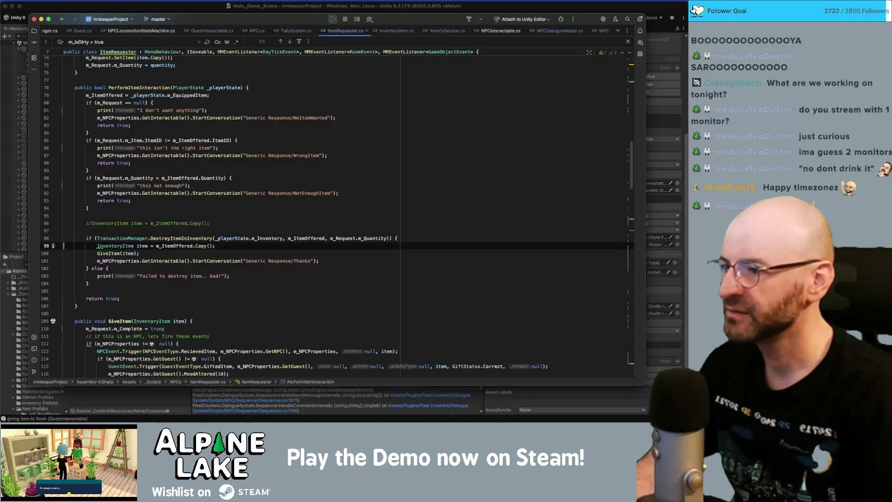
key(Down)
key(Down)
key(Down)
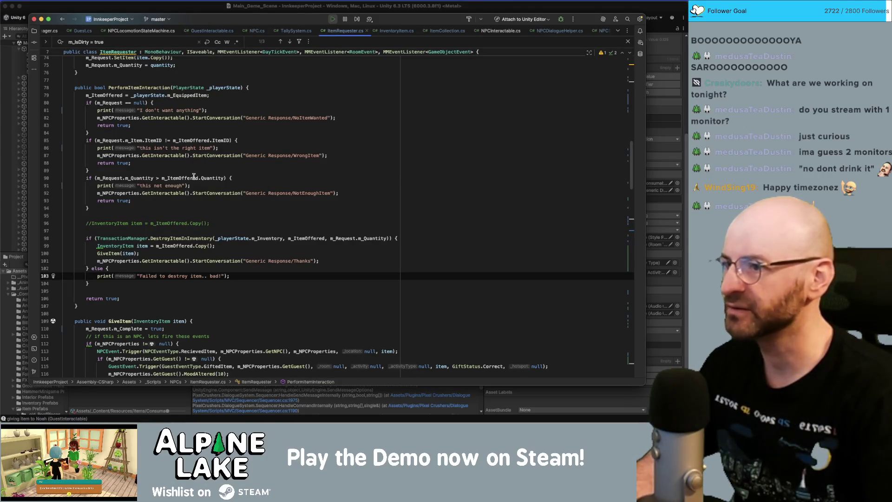
click(164, 210)
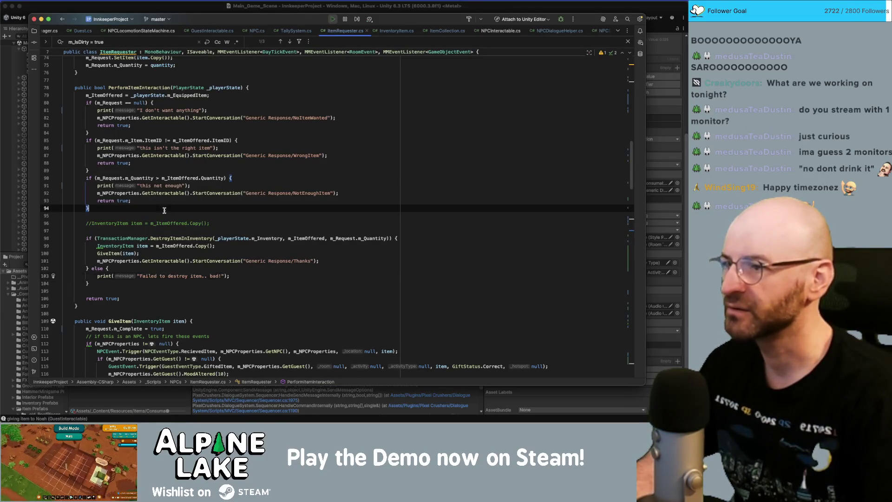
Step: Switch back to Unity and toggle Play mode to relaunch the game with the updated code
click(177, 10)
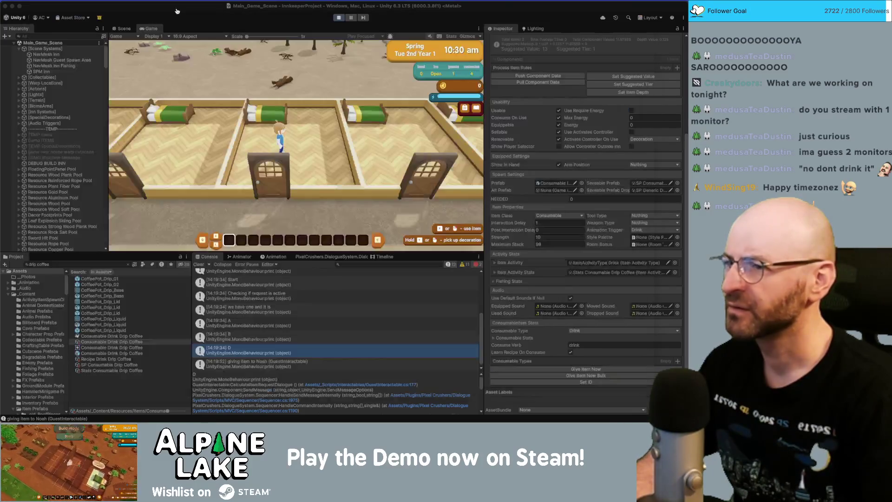
click(340, 17)
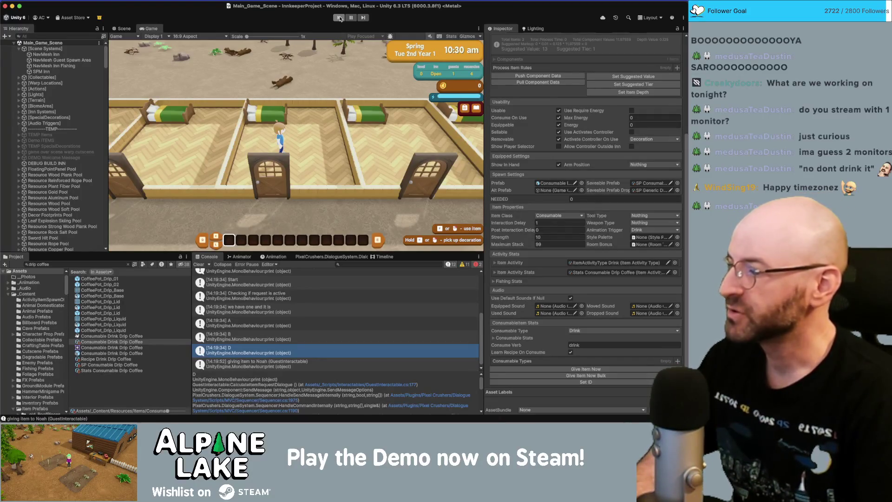
click(340, 18)
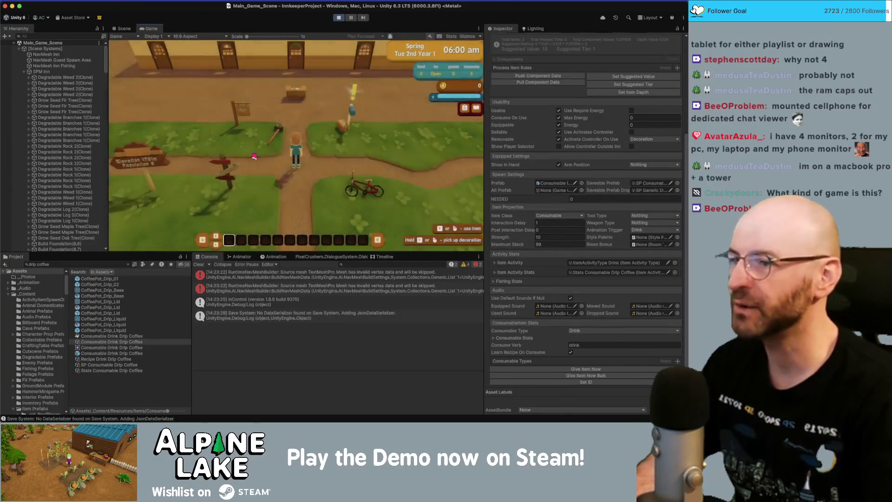
Step: Dismiss the Use Items tutorial, assign Noah a room and hear his drip coffee request
key(w)
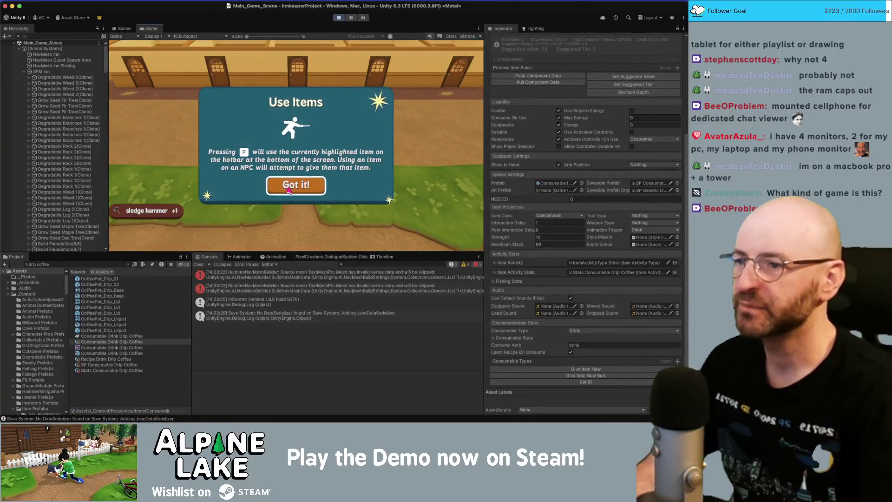
click(289, 189)
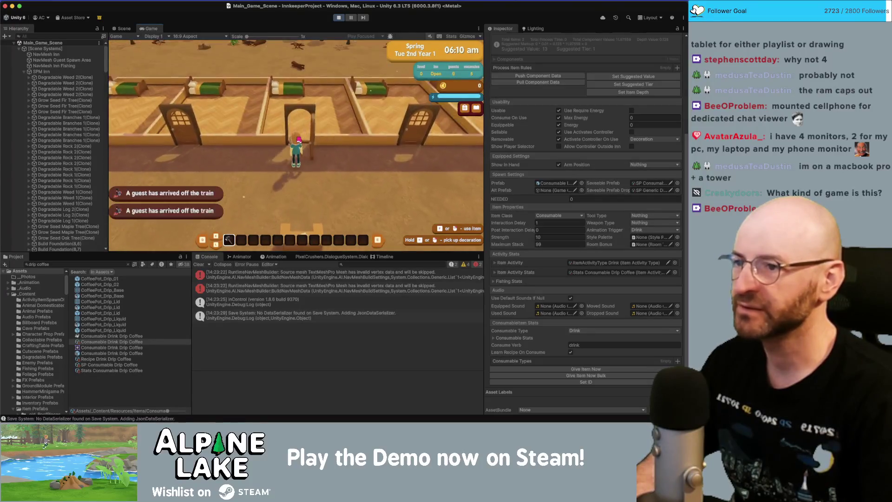
key(s)
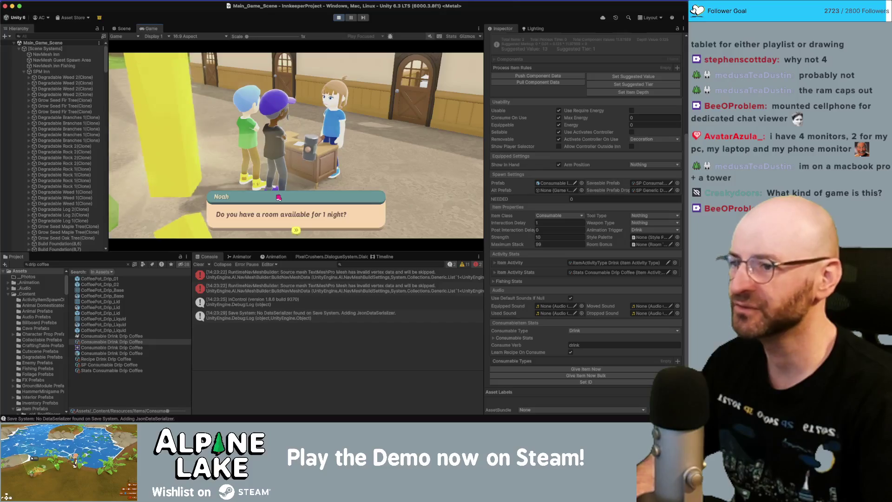
key(Return)
key(Return)
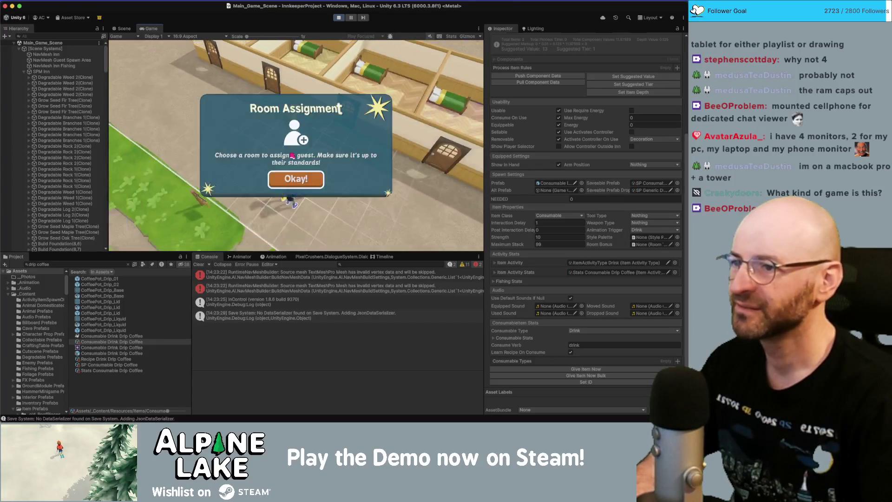
key(Return)
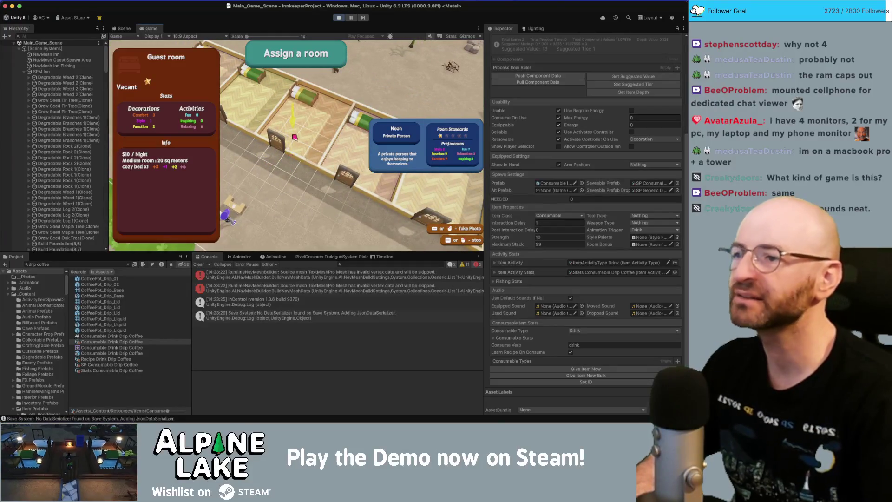
key(Return)
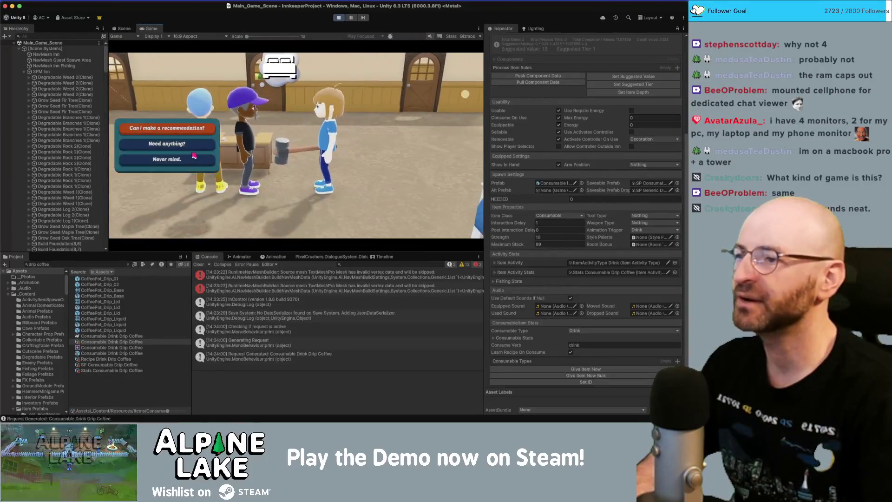
key(Return)
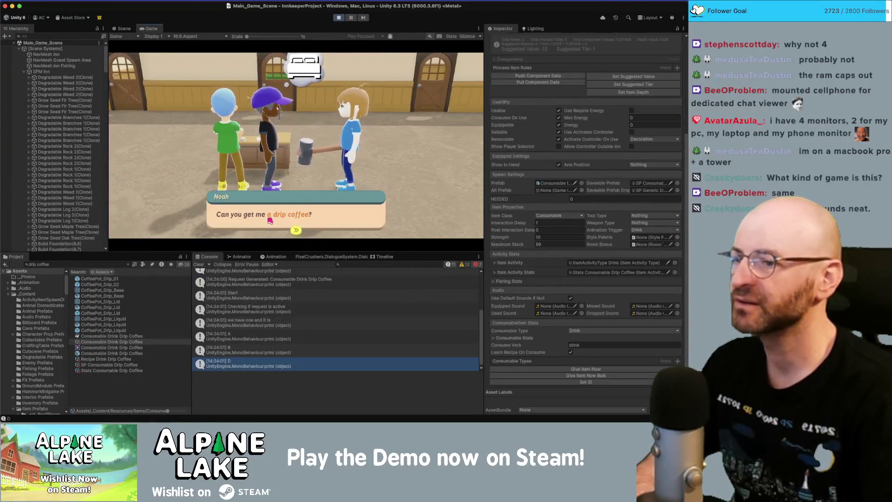
key(Return)
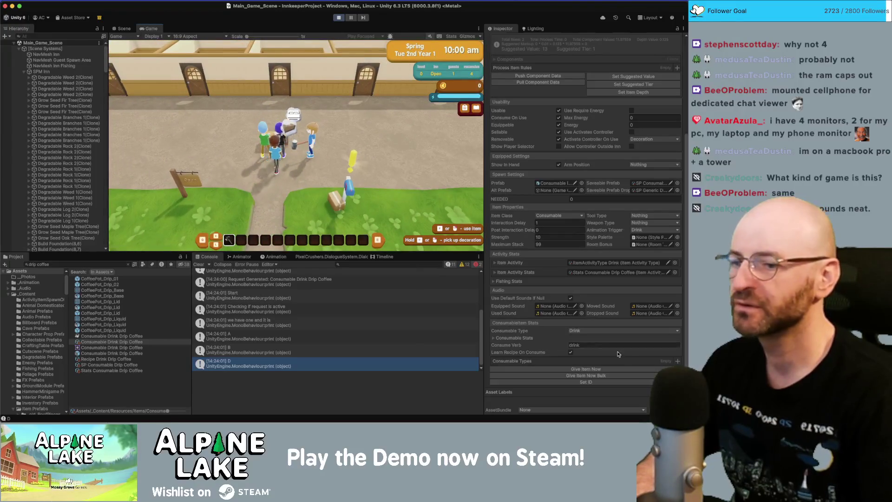
Step: Spawn a drip coffee, equip it from slot 2 and give it to Noah
click(599, 370)
click(350, 176)
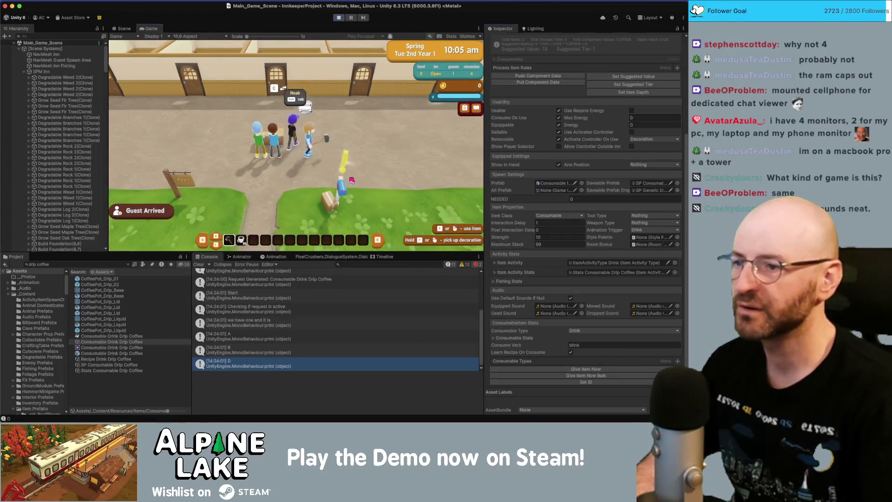
key(2)
key(w)
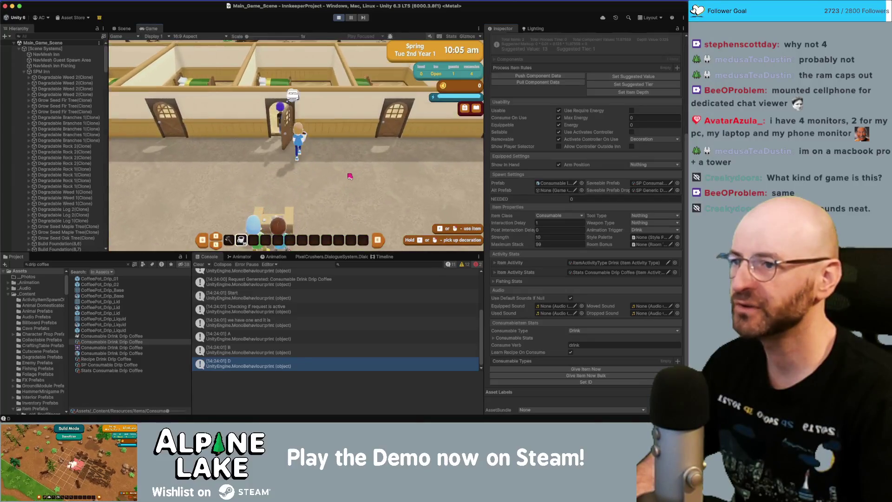
click(340, 188)
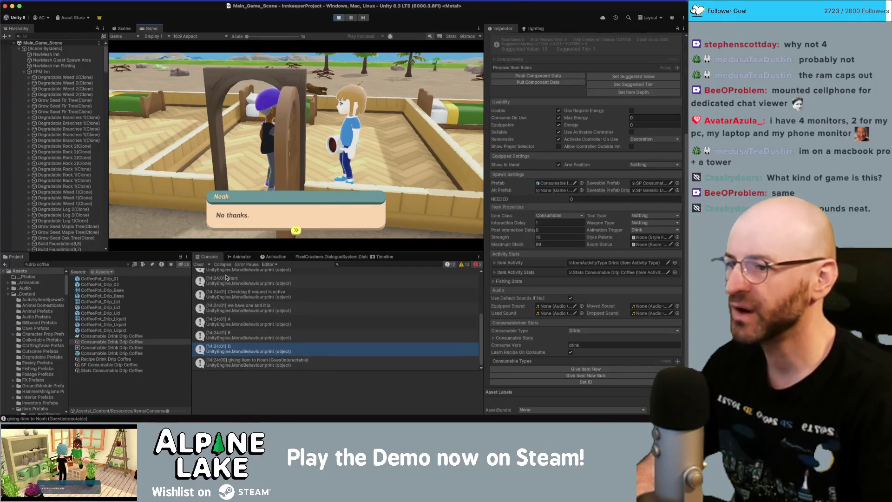
Step: Show the 'giving item to Noah' stack trace and open PlayerSelector.cs at line 233
click(260, 366)
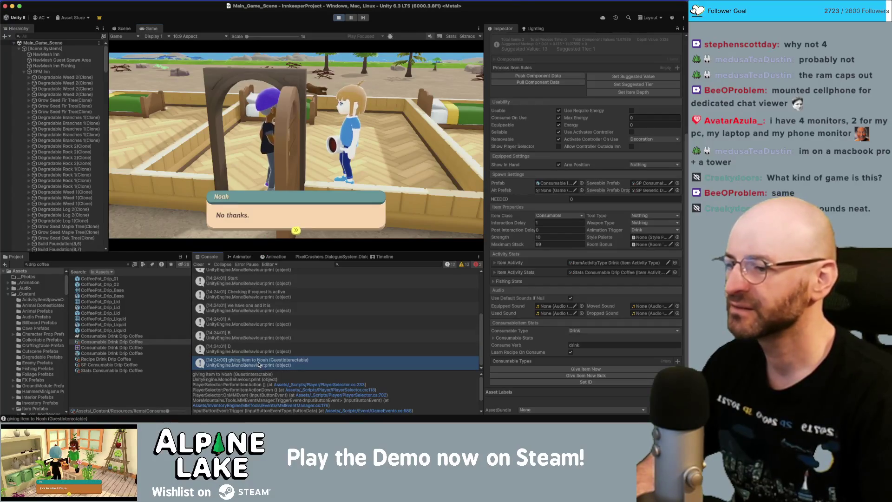
click(294, 385)
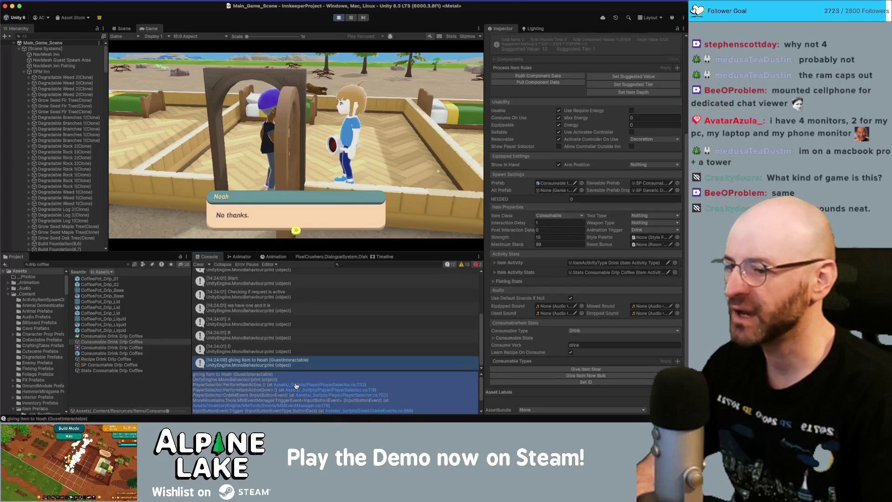
click(295, 386)
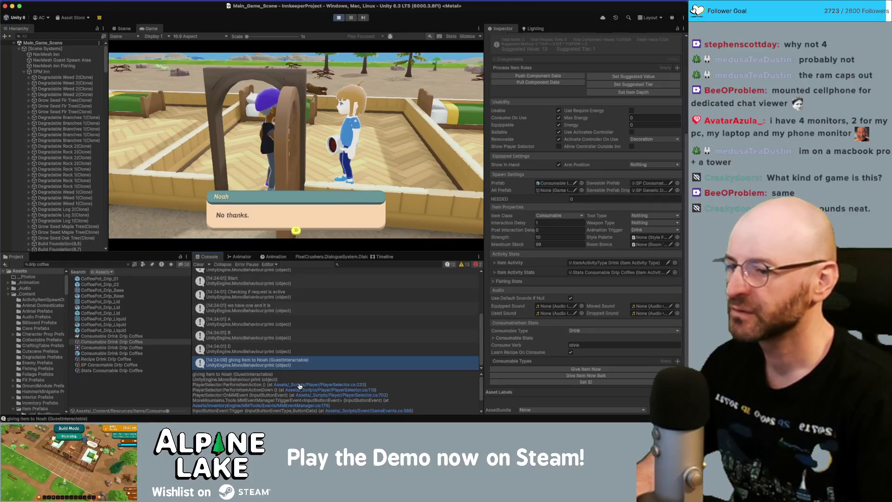
click(299, 385)
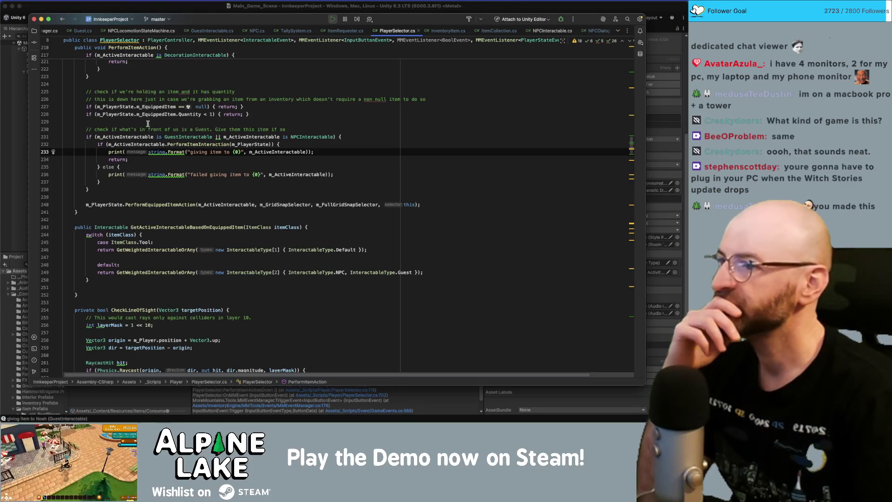
Step: Follow PerformItemInteraction from PlayerSelector through NPCInteractable.cs into ItemRequester.cs
click(175, 145)
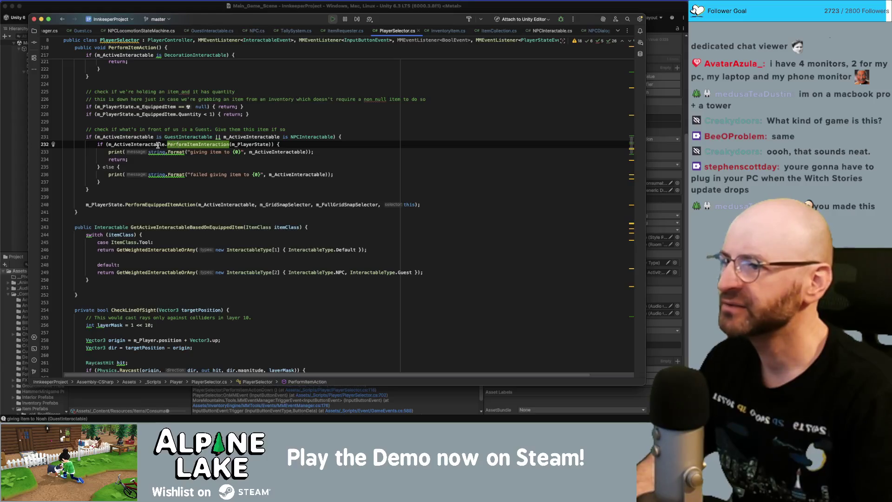
super+click(188, 144)
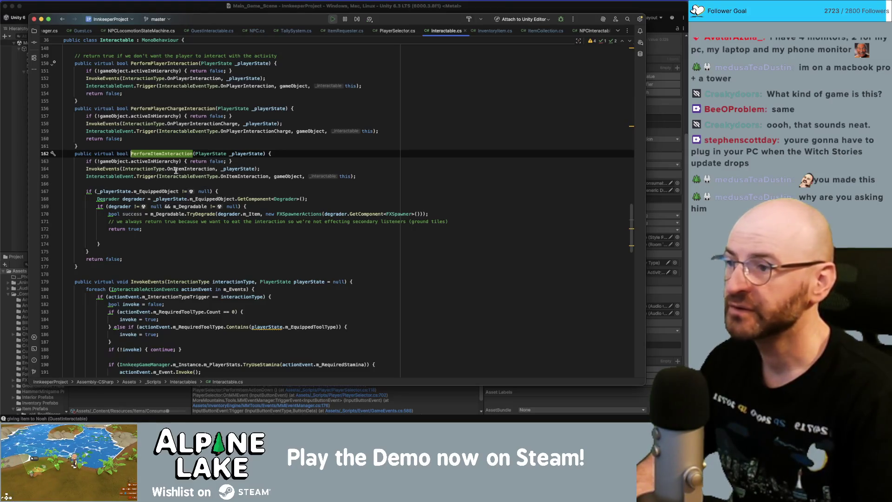
click(588, 31)
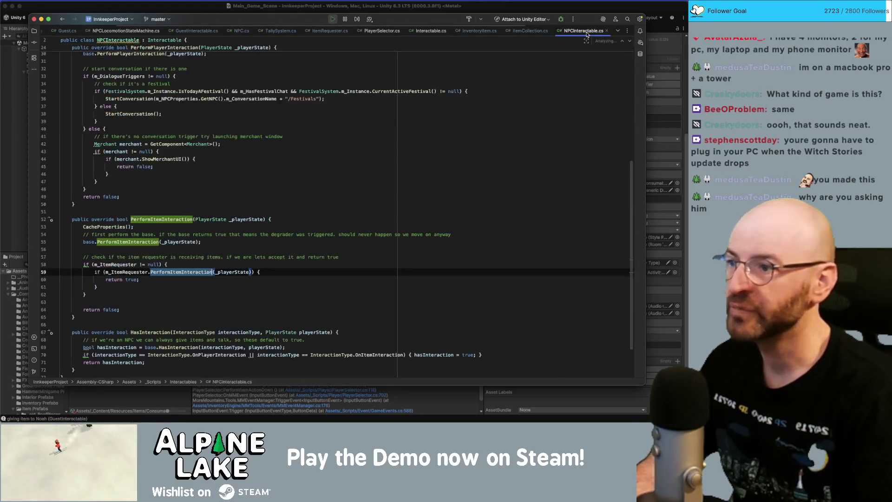
click(132, 265)
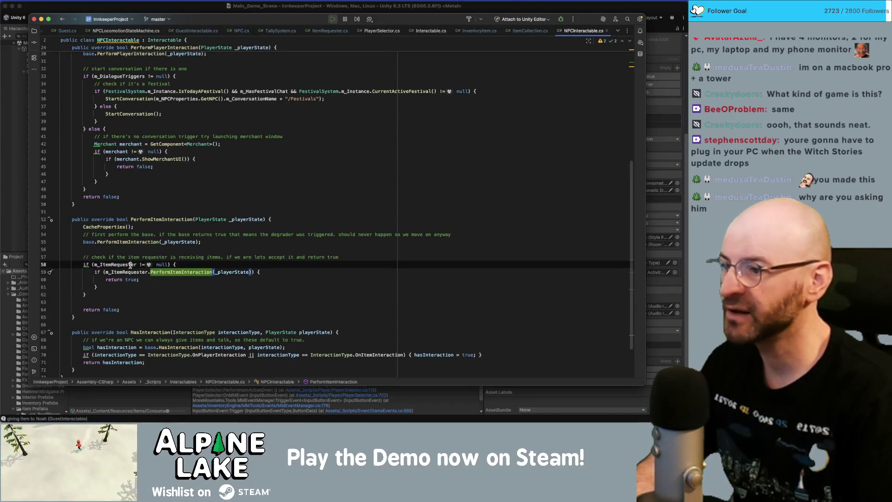
click(181, 272)
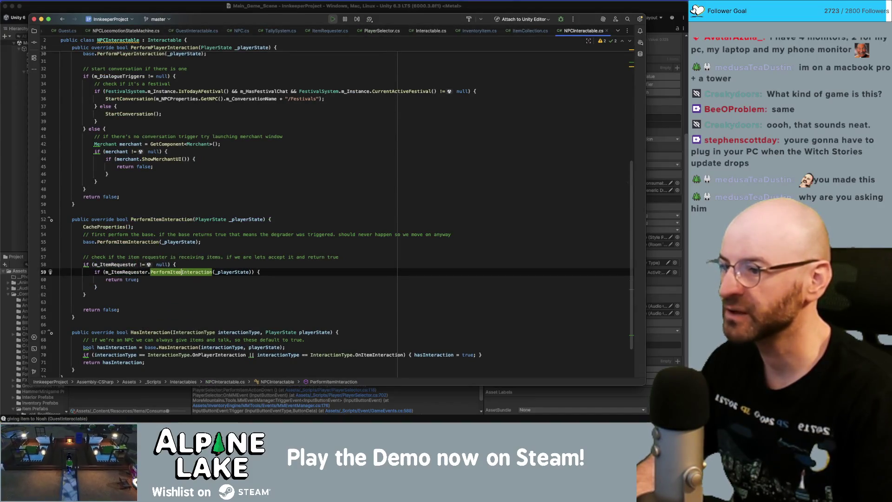
super+click(180, 272)
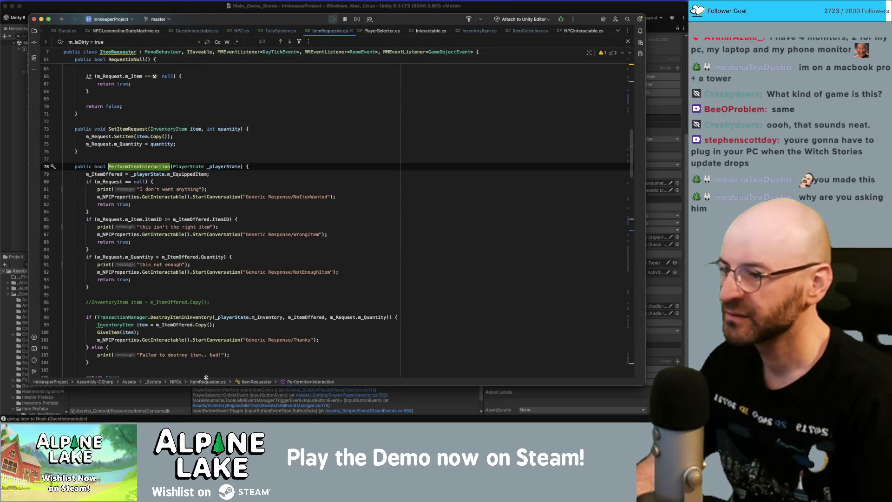
Step: Add print("GETTING HERE"); as the first line of ItemRequester's PerformItemInteraction
click(242, 408)
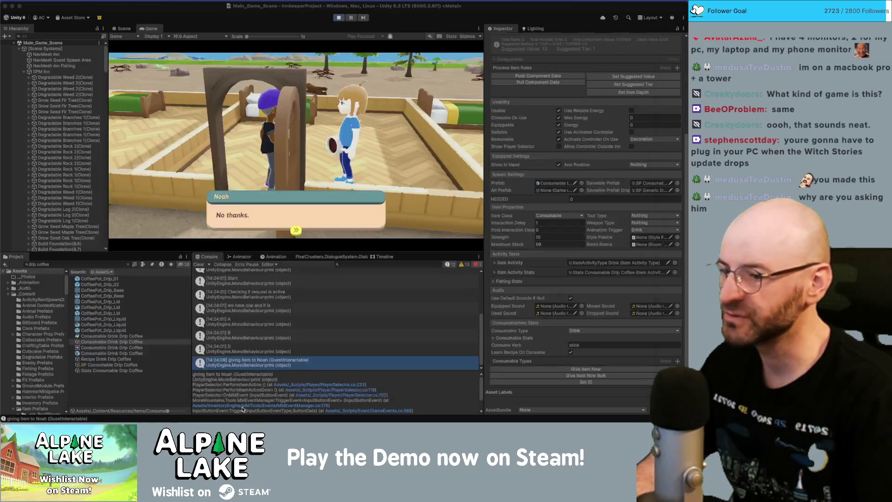
double_click(255, 366)
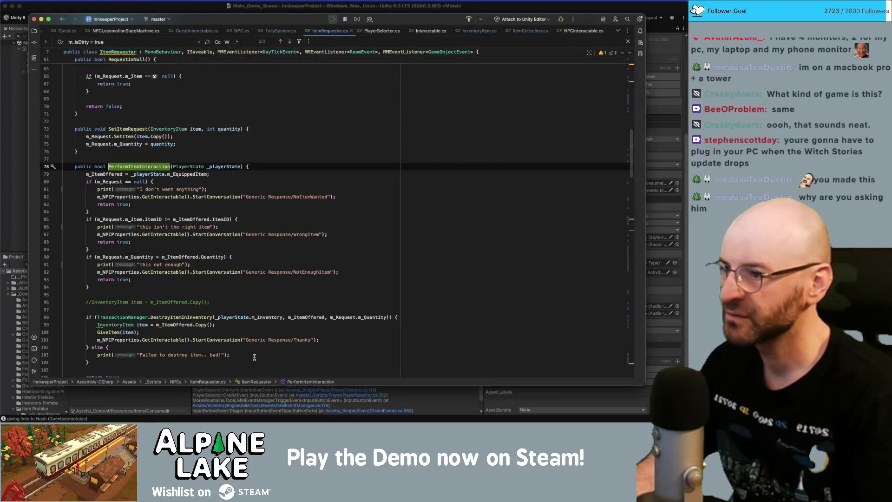
key(super+Tab)
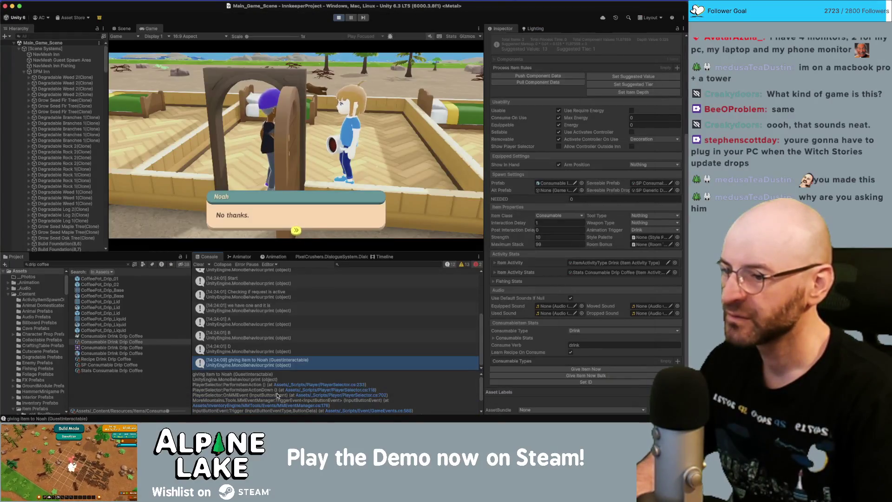
scroll(277, 393, down, 3)
scroll(279, 392, up, 3)
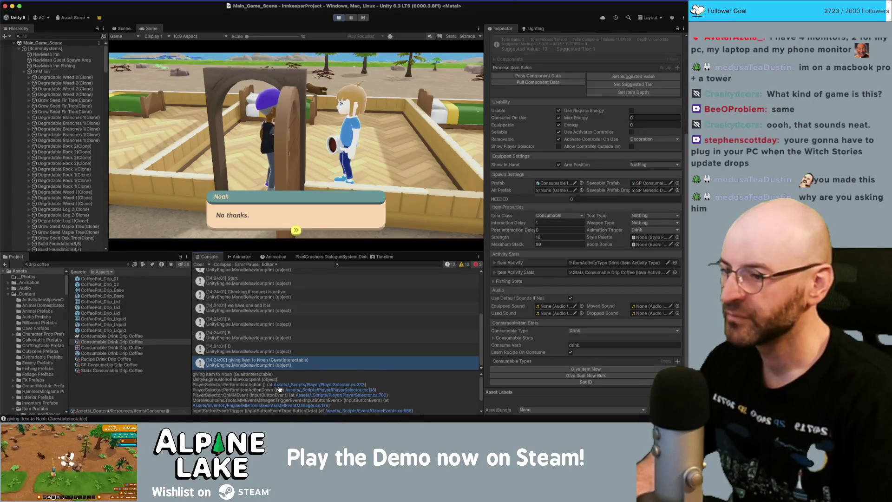
key(super+Tab)
click(257, 167)
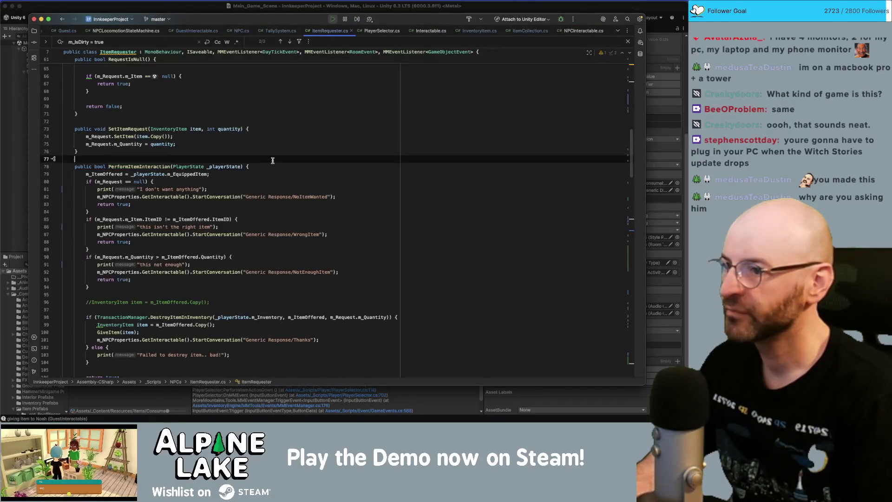
key(Return)
text(print("GETTING HERE");)
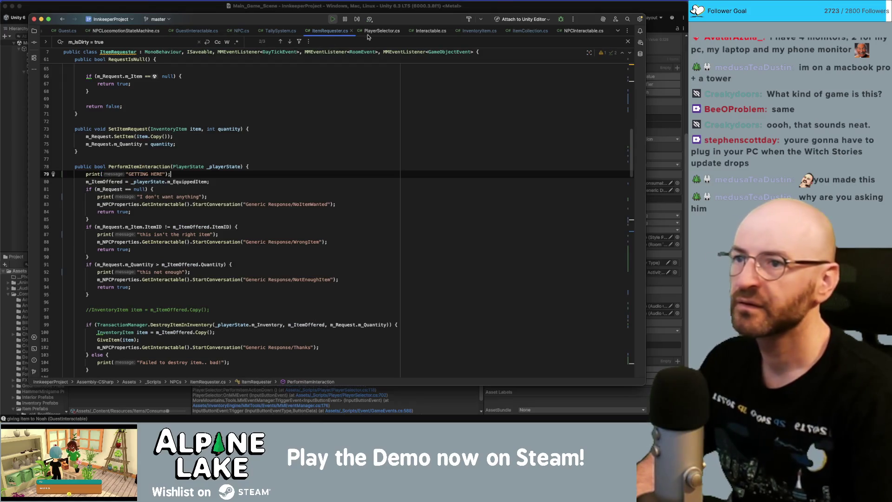
Step: In NPCInteractable.cs, add print("HERE 11"); before the m_ItemRequester null check
click(583, 31)
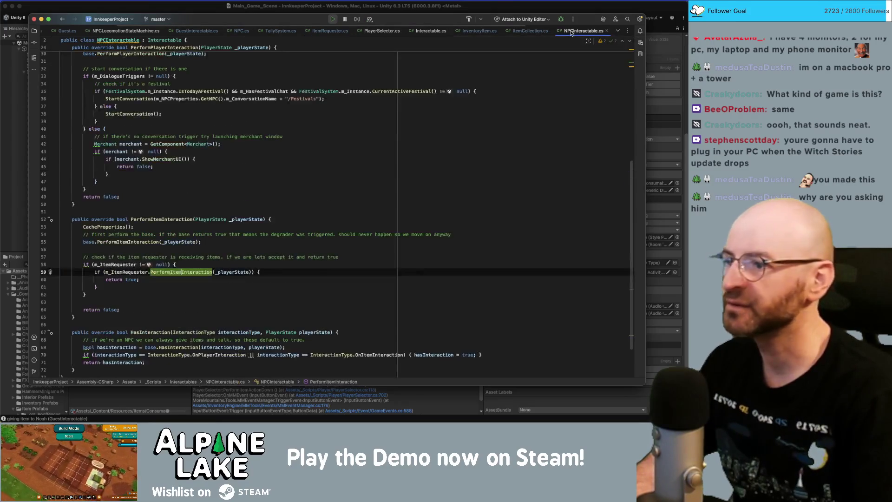
click(286, 257)
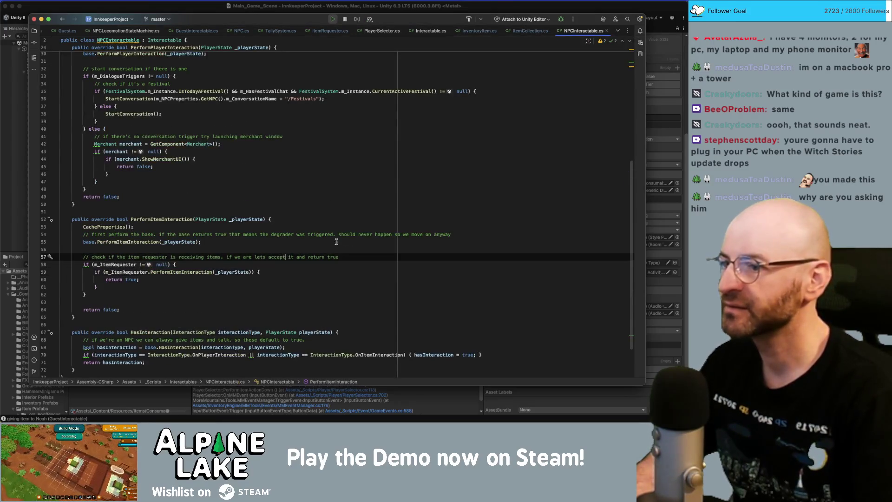
key(Down)
key(Down)
click(372, 253)
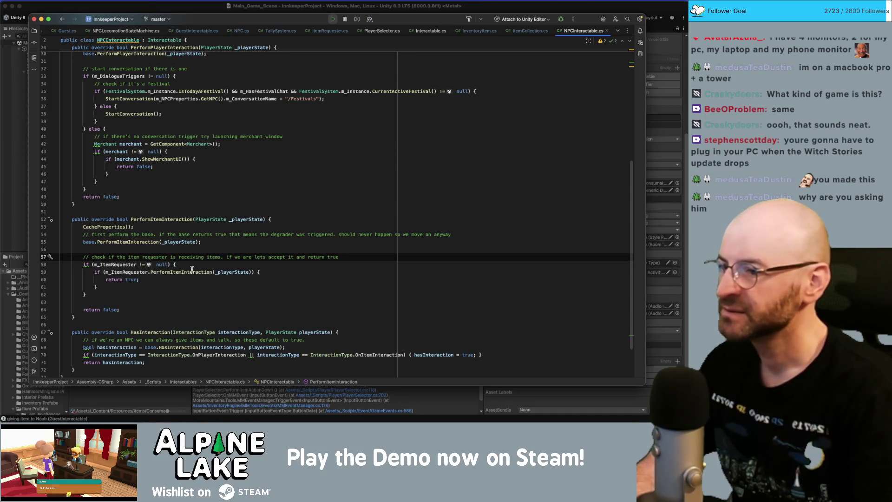
key(Return)
text(r)
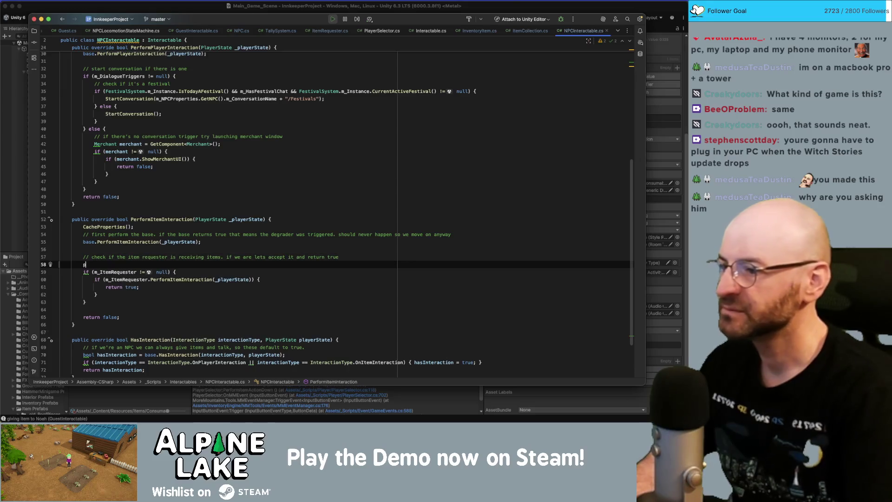
text(rint("HERE )
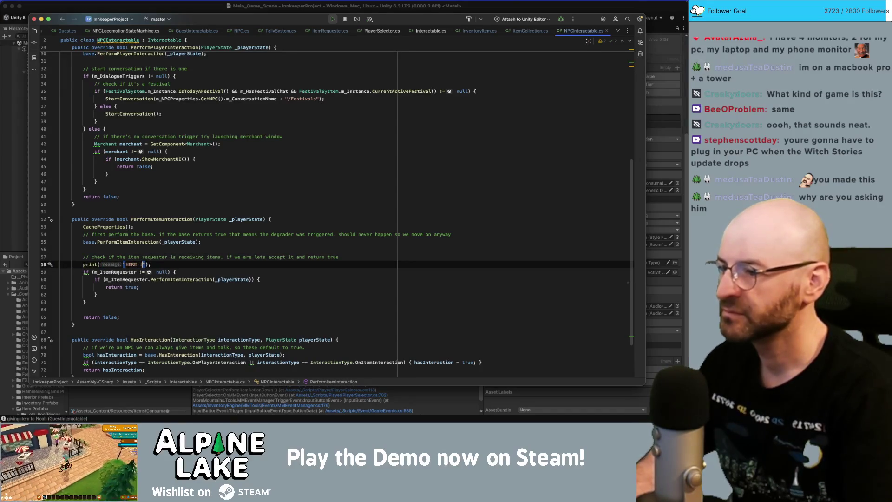
text(11)
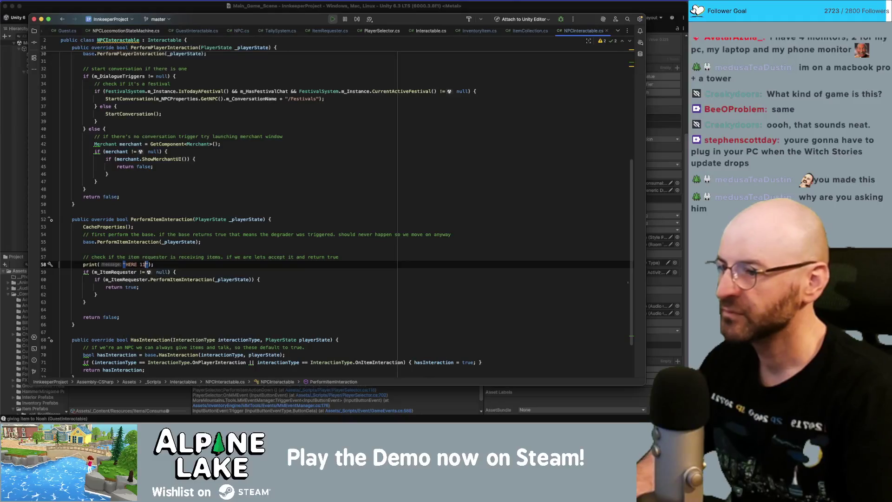
key(End)
key(shift+Home)
key(super+c)
Step: Paste a copy inside the m_ItemRequester null check, changed to print("HERE 22");
key(Down)
key(End)
key(Return)
key(super+v)
key(BackSpace)
key(BackSpace)
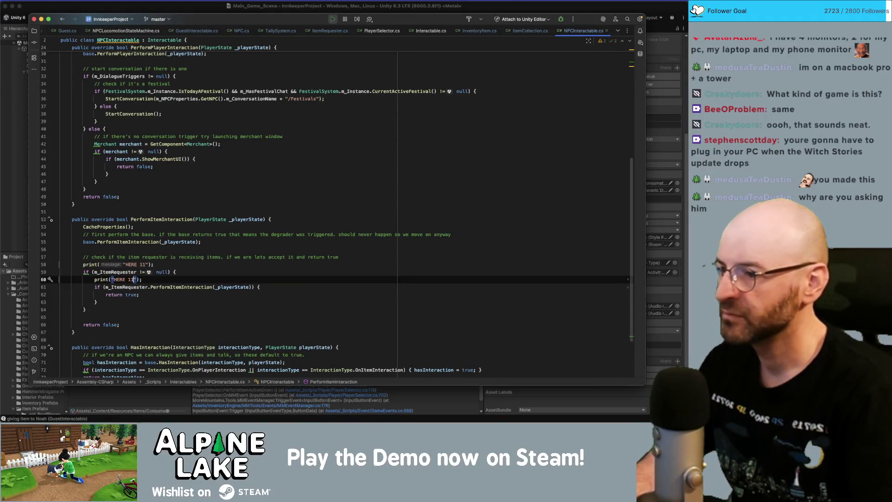
text(22)
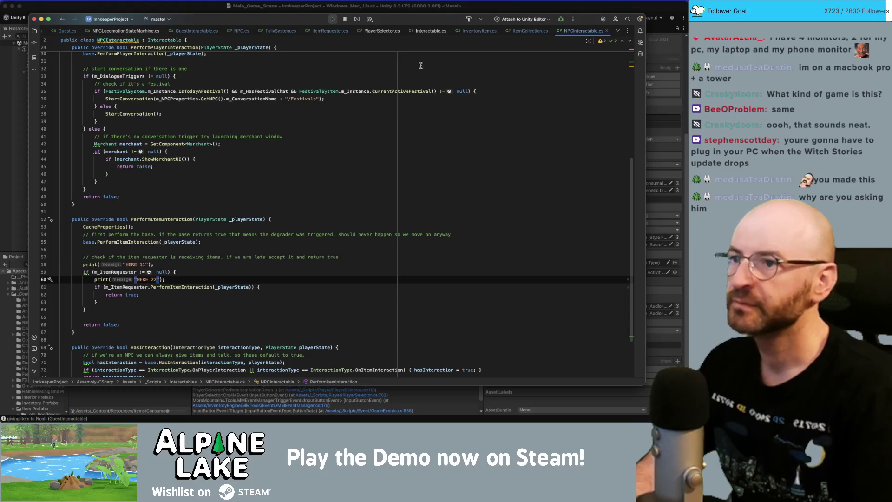
Step: Review PlayerSelector.cs's PerformItemAction: m_ActiveInteractable, PerformEquippedItemAction and the PerformItemInteraction call
click(381, 31)
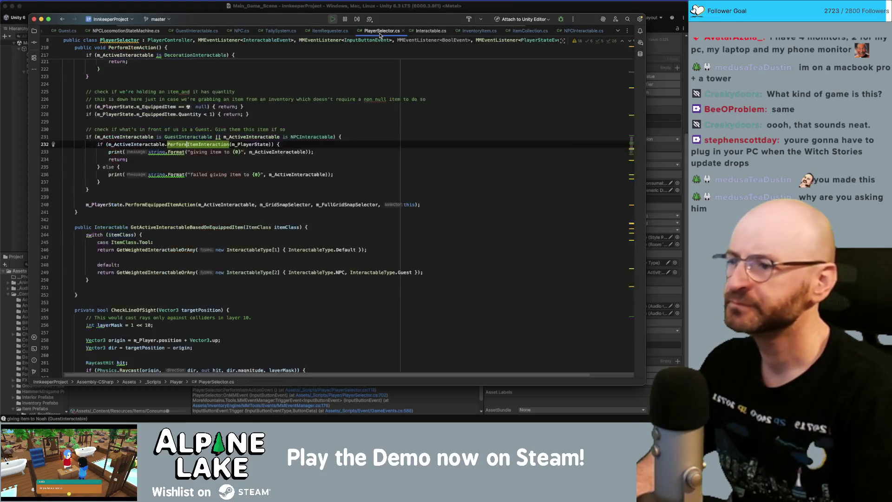
click(306, 152)
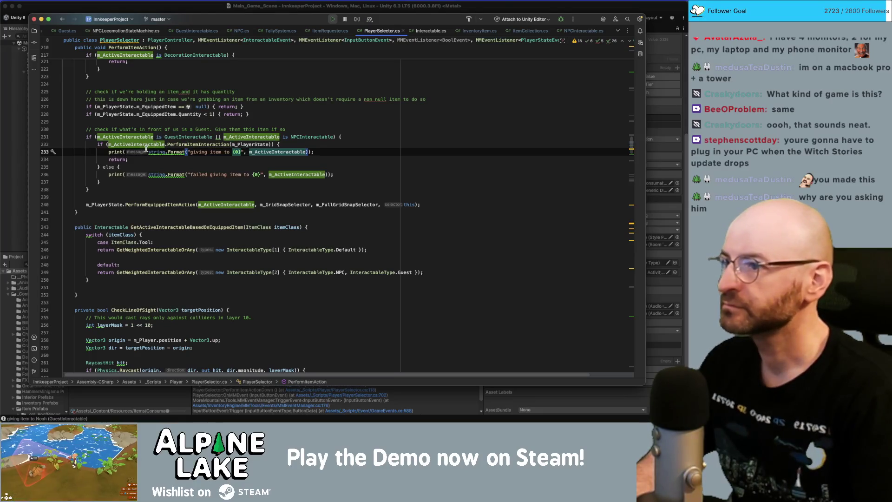
scroll(149, 167, up, 3)
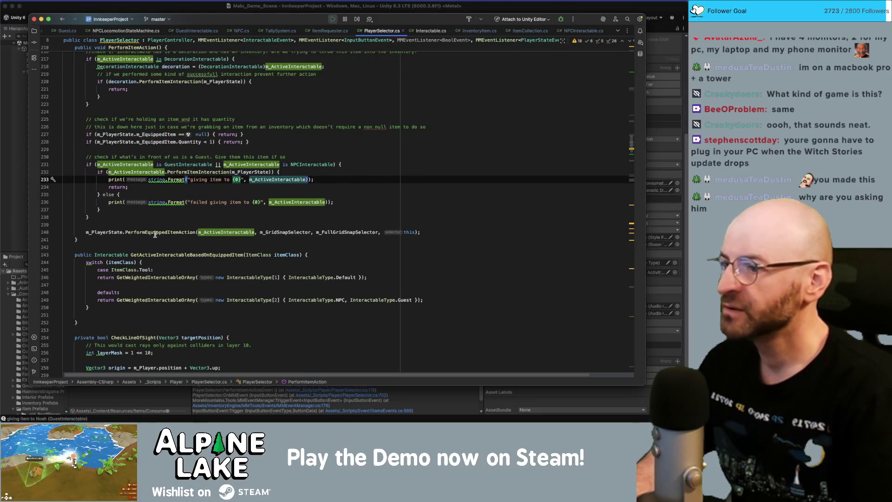
click(155, 232)
scroll(138, 179, up, 5)
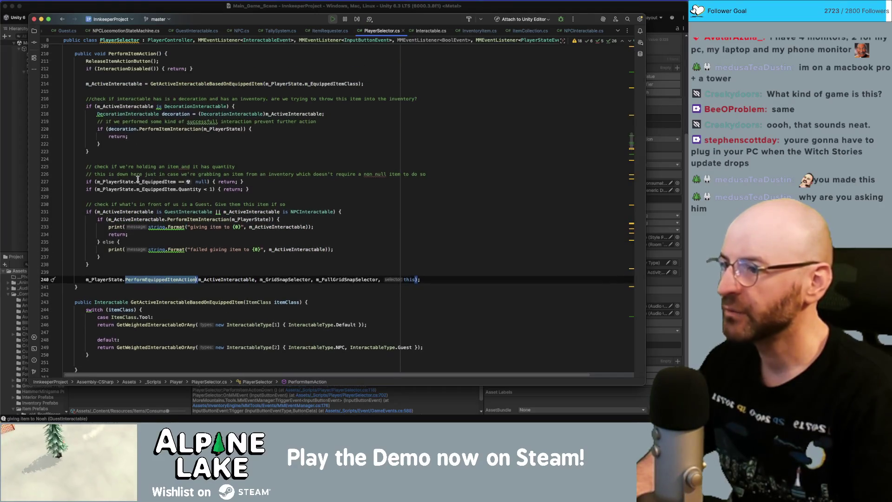
click(189, 218)
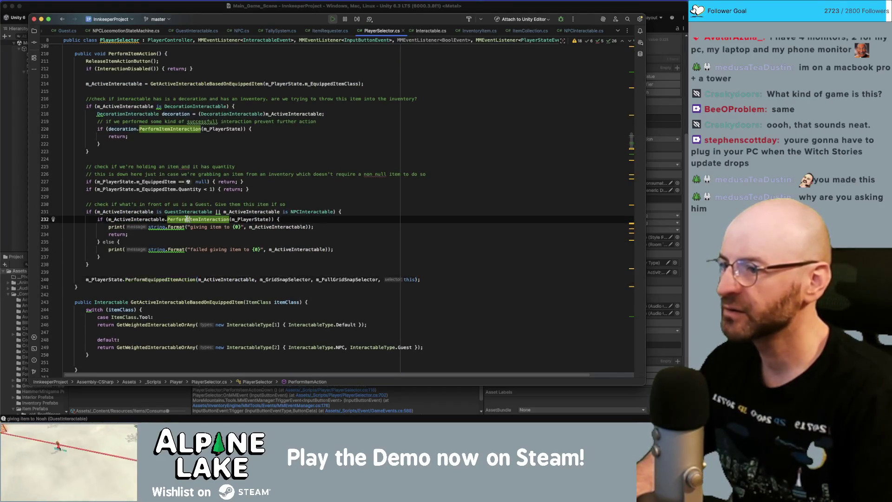
double_click(196, 228)
click(230, 227)
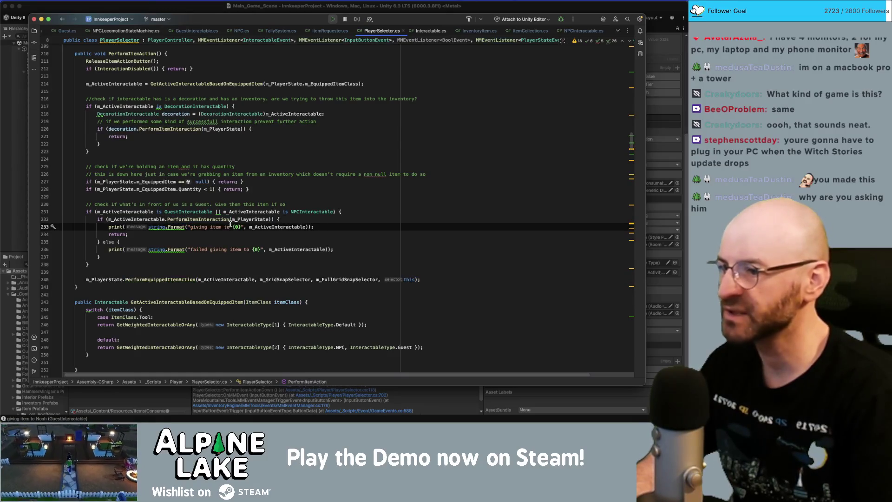
click(208, 218)
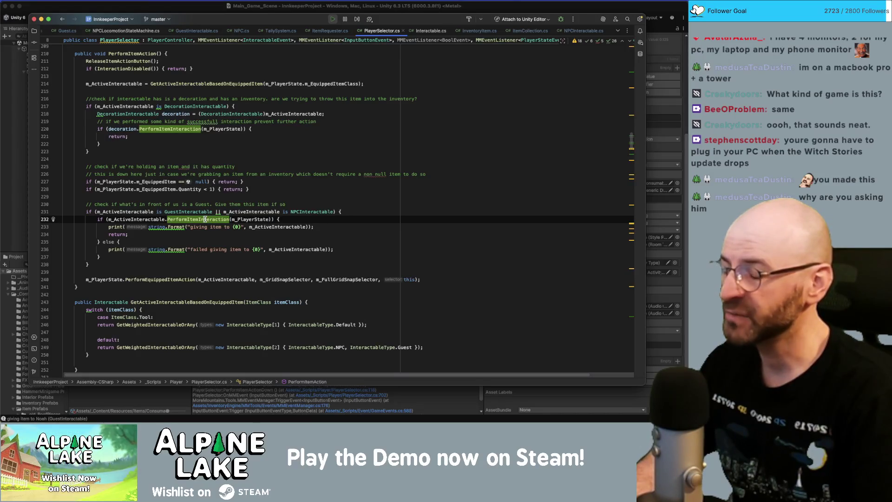
key(alt+Right)
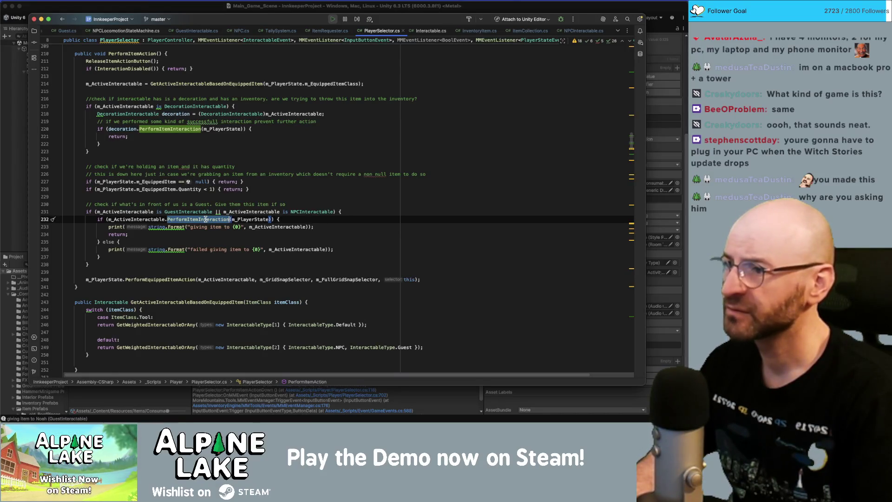
Step: Return to Unity so the edited scripts with HERE and GETTING HERE prints recompile, and stop Play mode
click(199, 12)
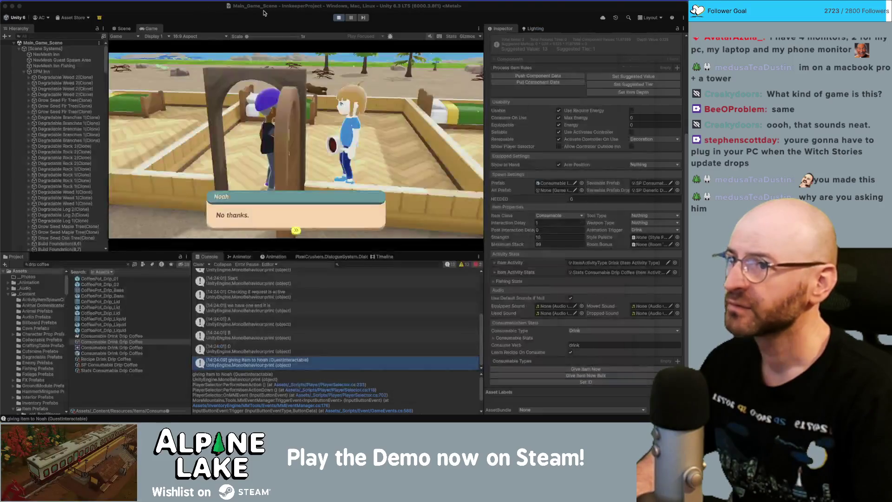
click(343, 20)
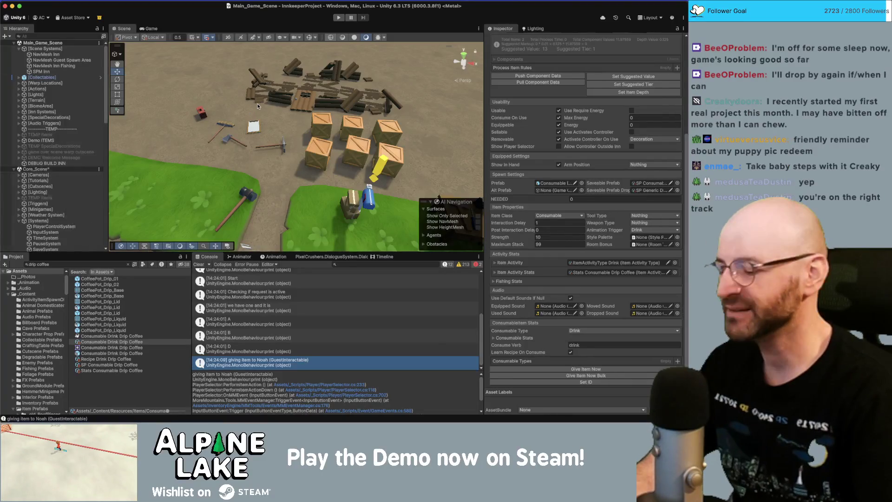
key(super+space)
text(photos)
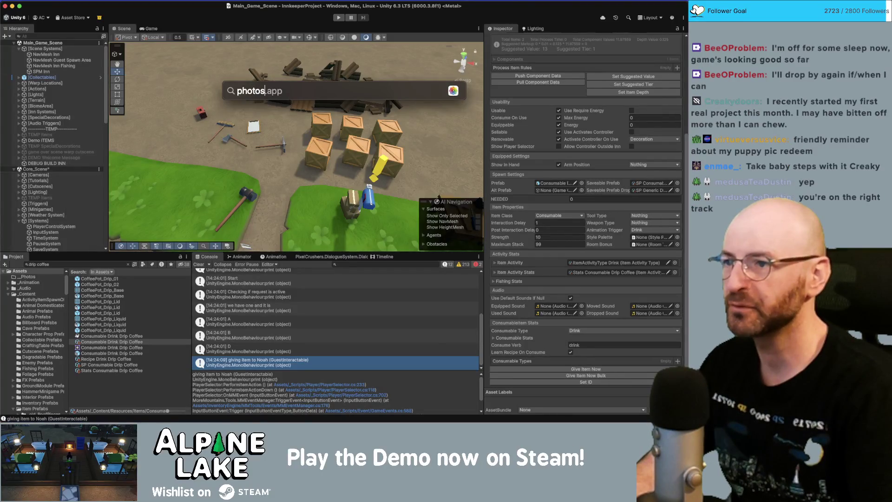
key(Return)
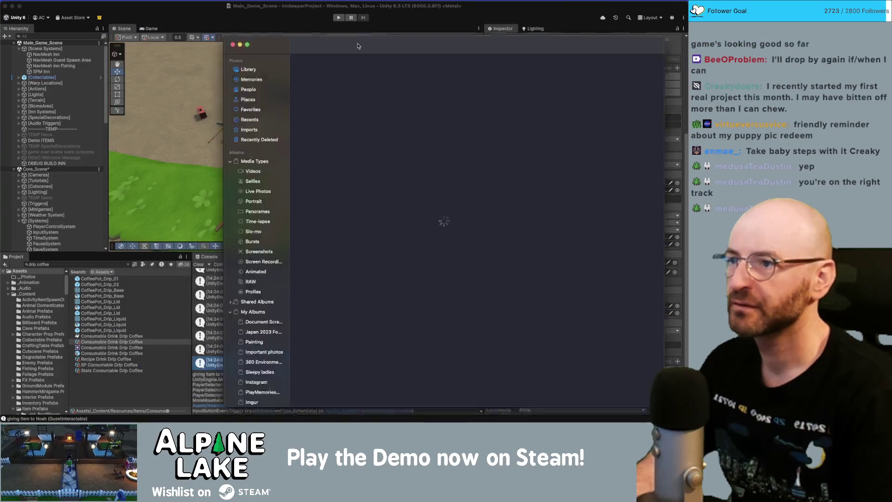
key(super+q)
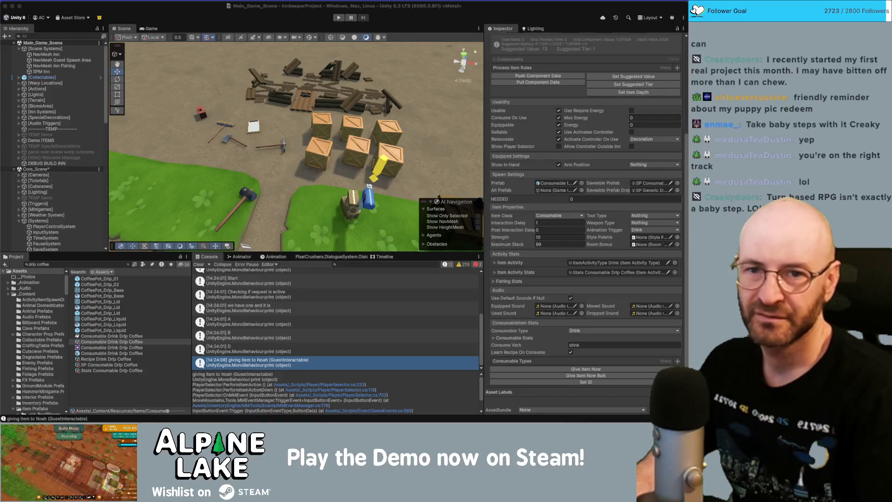
key(super+Tab)
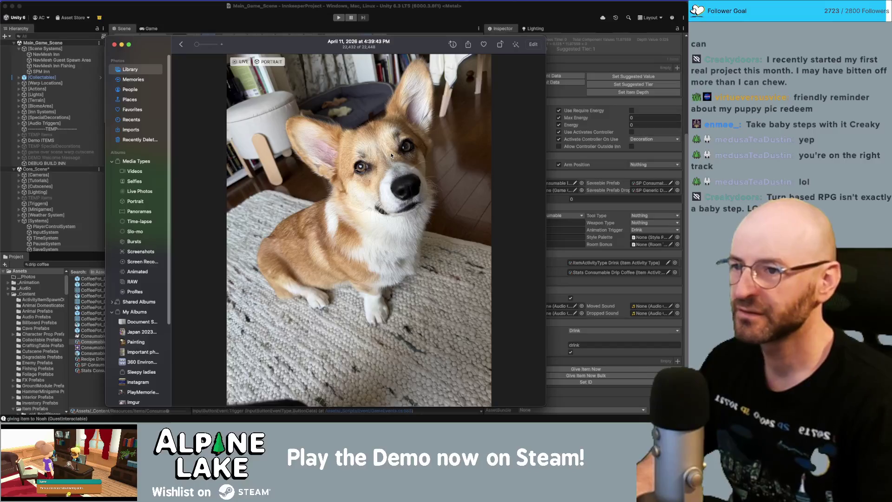
scroll(392, 155, up, 3)
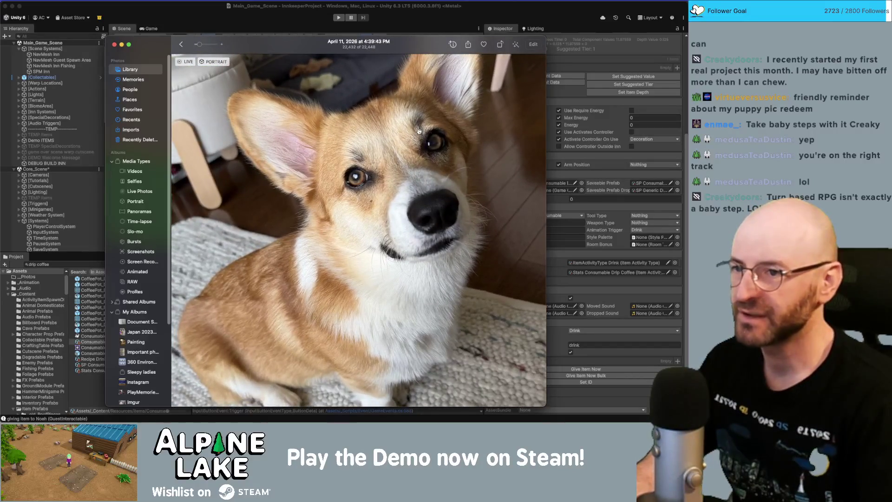
scroll(408, 142, up, 3)
scroll(419, 130, down, 3)
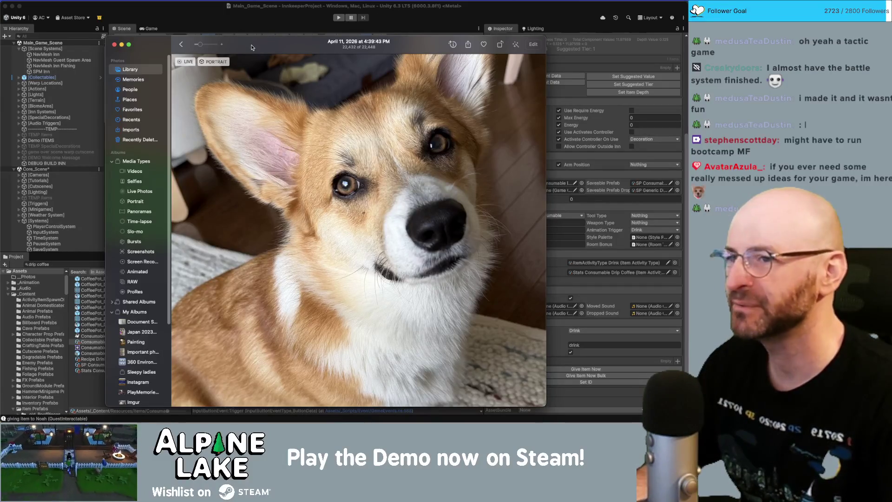
mouse_move(242, 49)
mouse_down()
mouse_move(478, 38)
mouse_move(308, 49)
mouse_move(891, 46)
mouse_up()
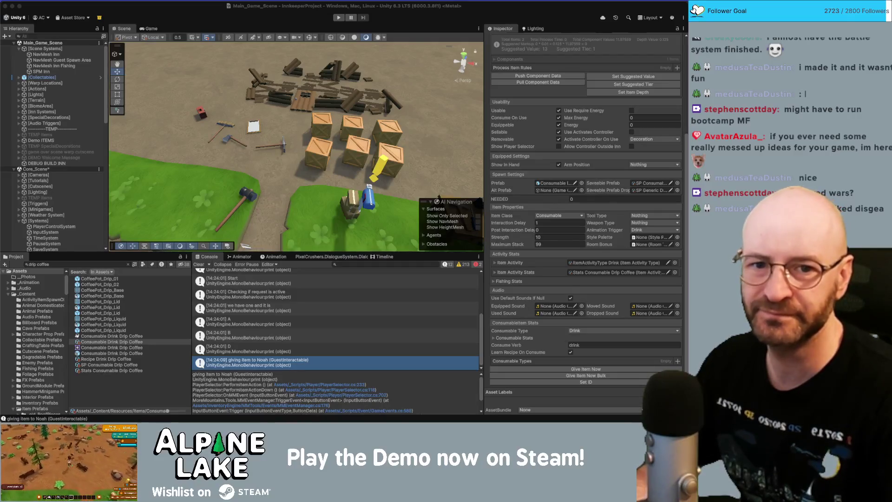
key(super+Tab)
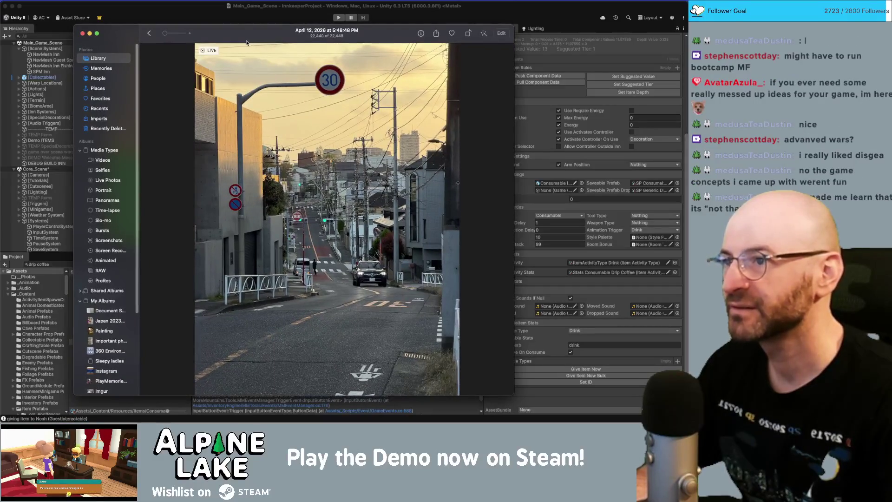
drag(246, 43, 687, 41)
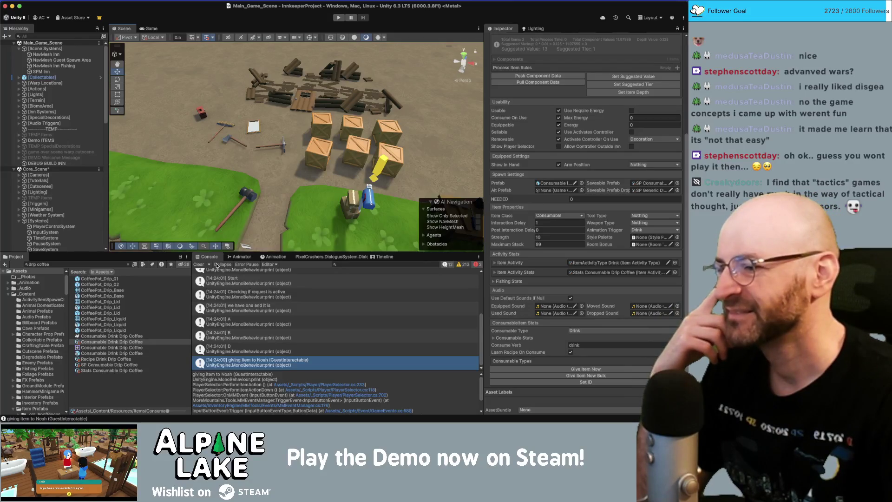
Step: Enter Play mode to run Main_Game_Scene again from Spring, Tue 2nd Year 1, 06:00 am
click(199, 264)
click(339, 17)
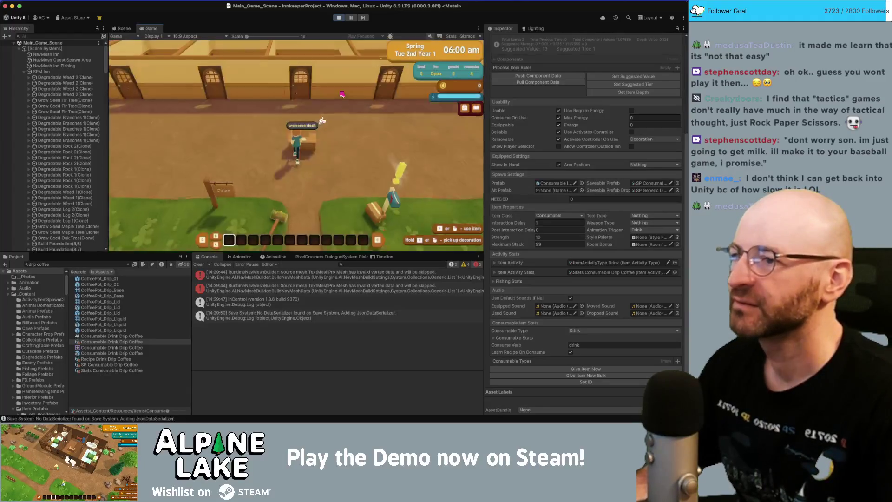
Step: Walk to the counter, assign Noah a room, and ask him 'Need anything?'
key(w)
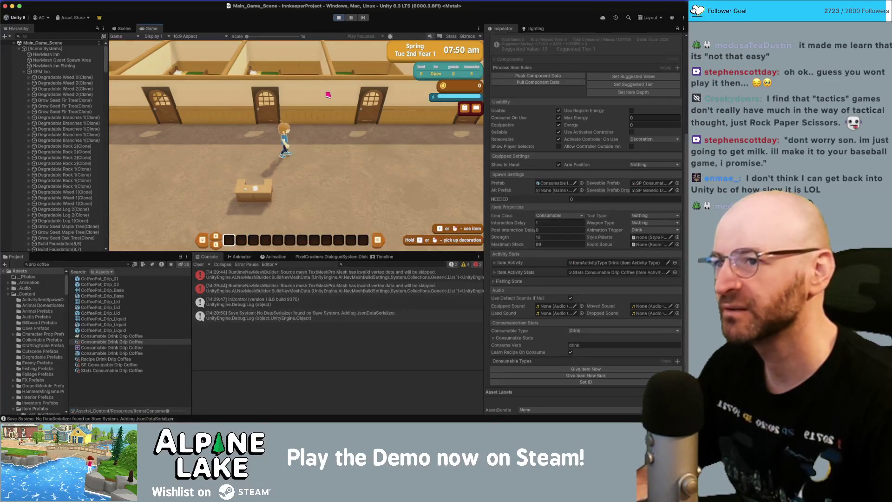
key(d)
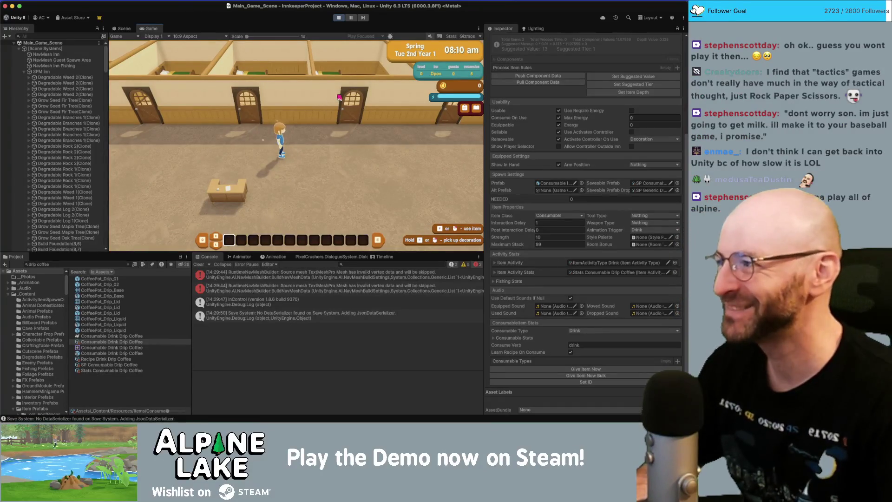
key(s)
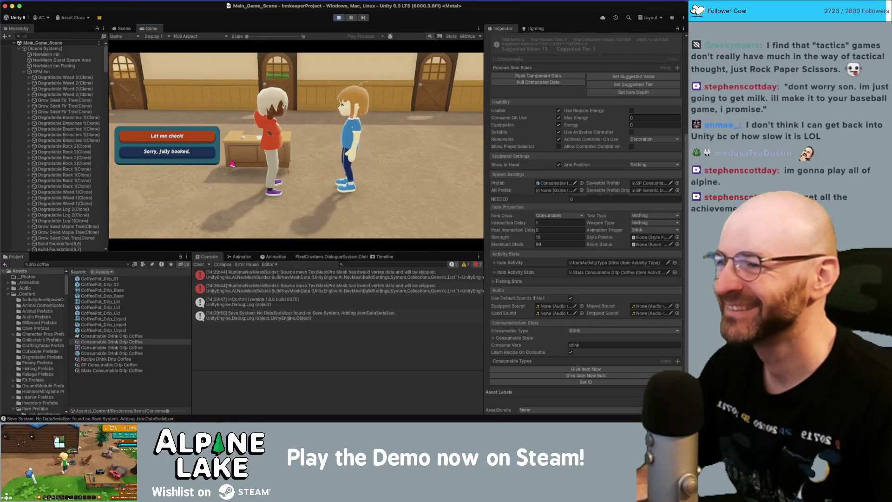
key(Return)
click(294, 180)
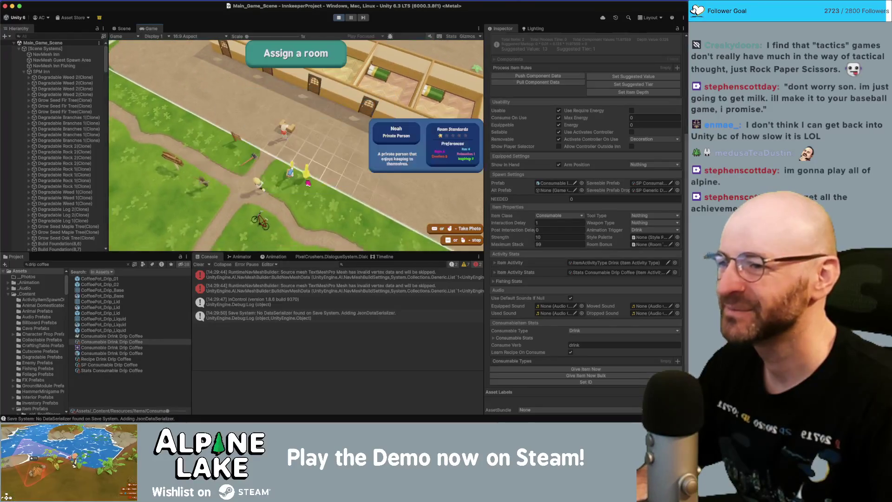
click(305, 109)
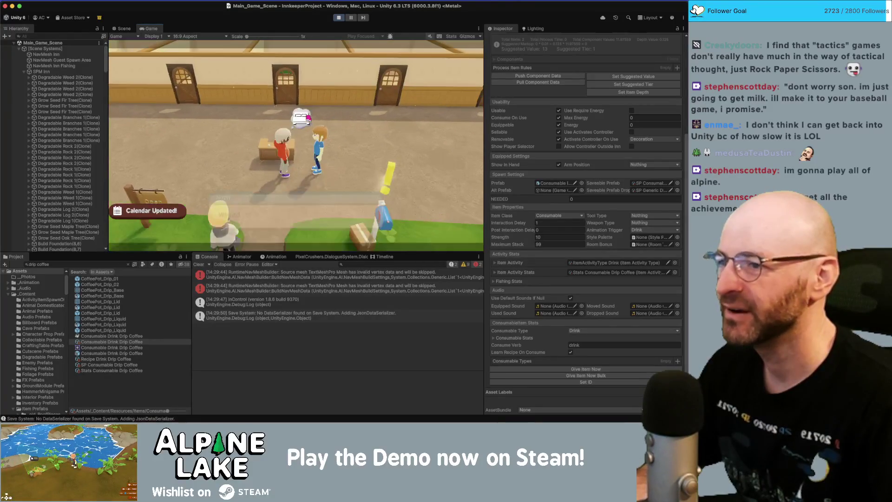
key(e)
key(Down)
key(Return)
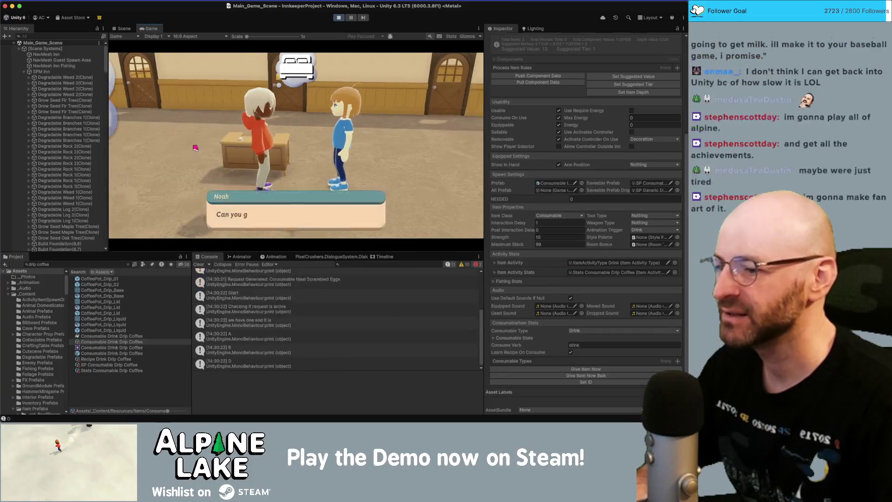
key(Return)
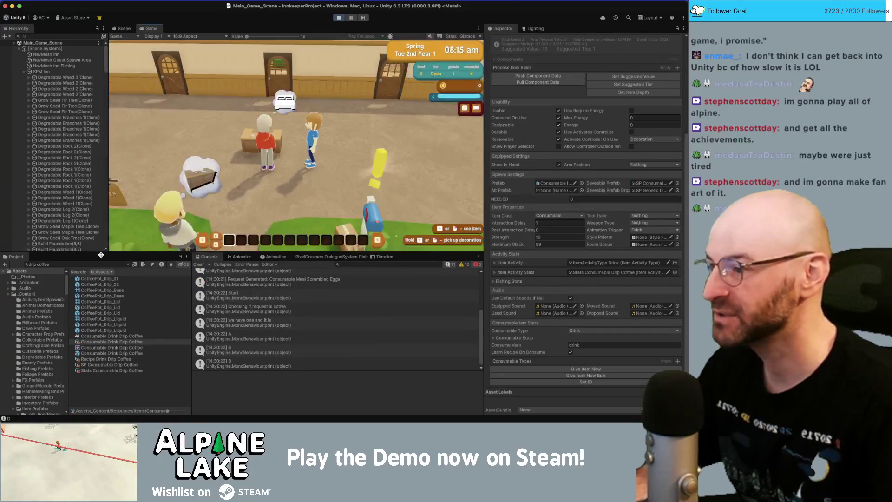
Step: Find the Scrambled Eggs item via a 'scrambled eggs' Project search, give it to the player, and offer it to Noah
click(100, 264)
text(scrambled e)
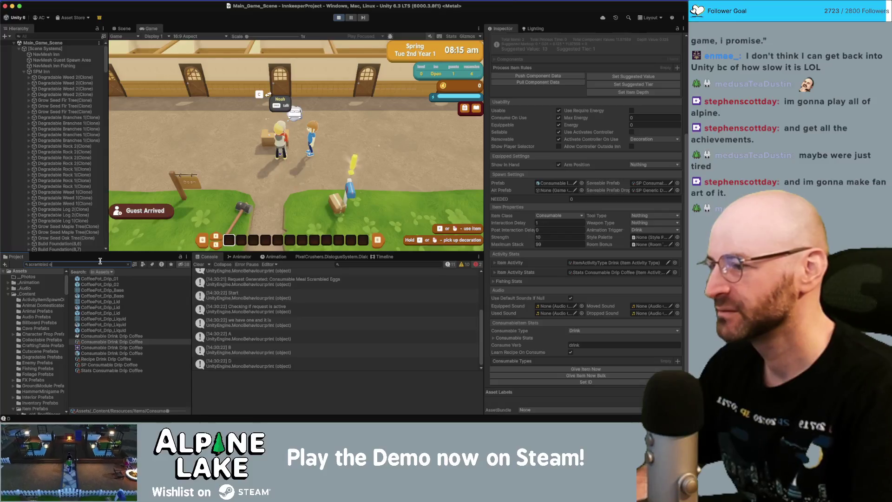
text(ggs)
click(123, 284)
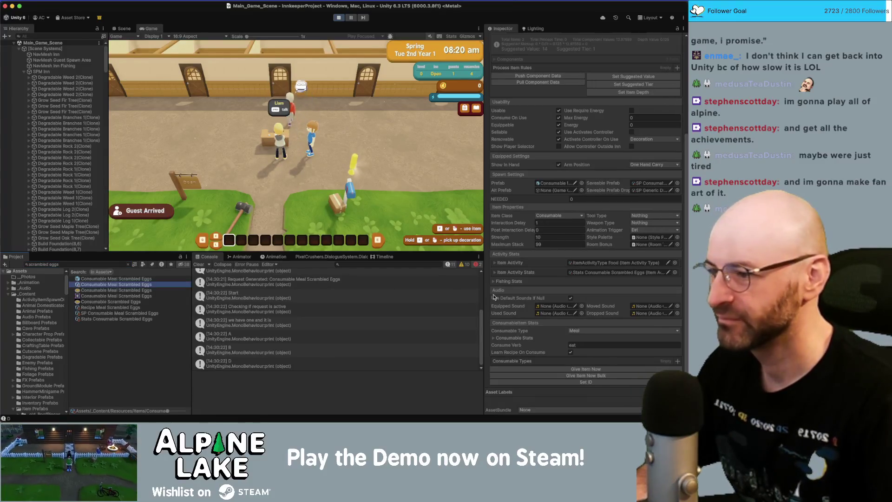
click(585, 370)
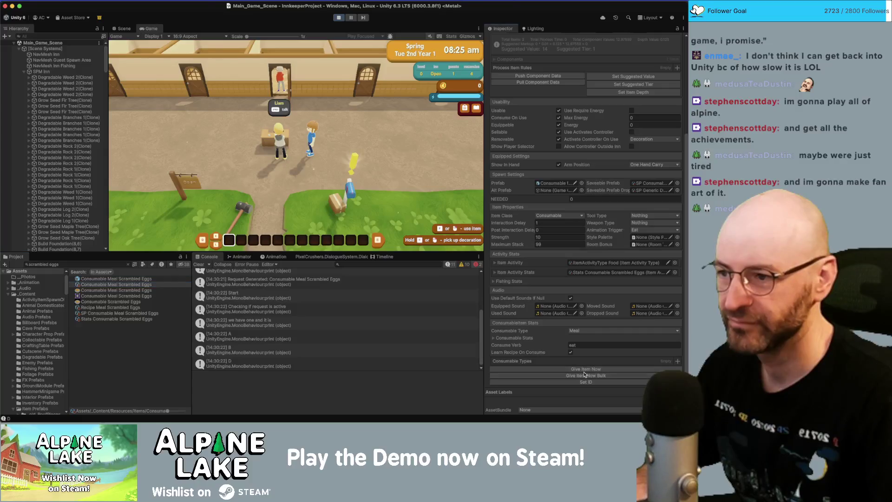
key(w)
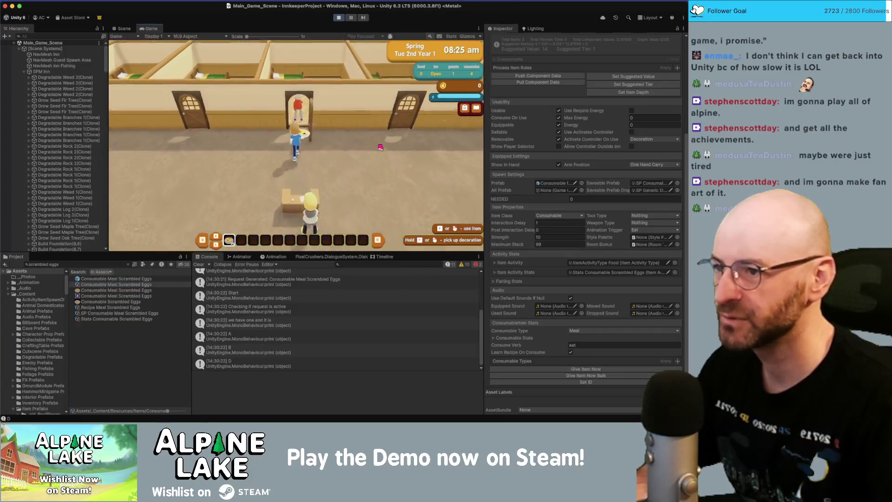
key(s)
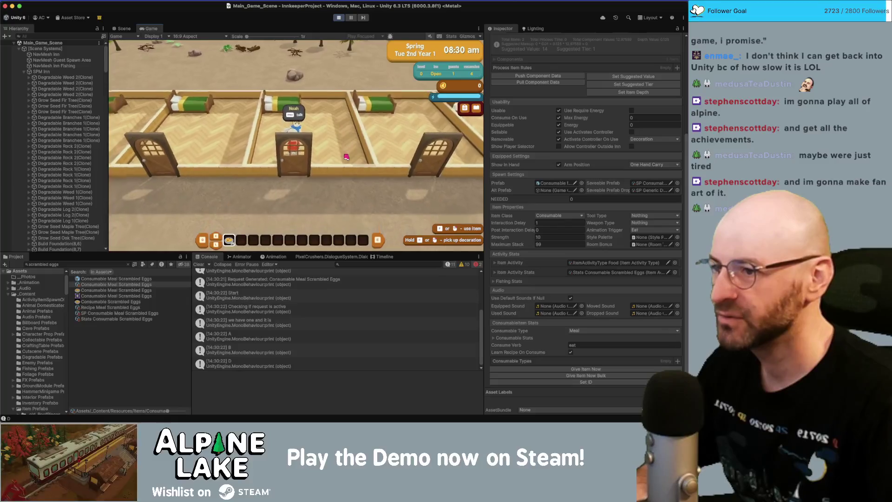
click(308, 215)
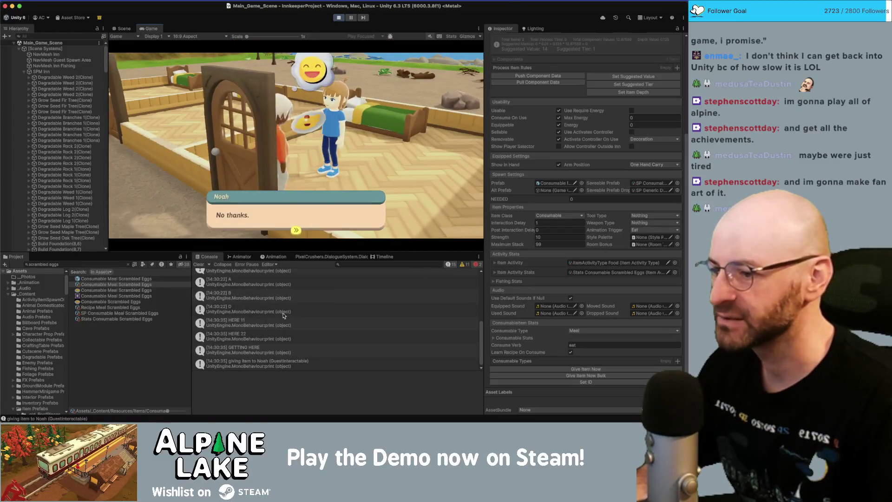
Step: Inspect the HERE 11, HERE 22 and GETTING HERE Console logs and open the GETTING HERE source
click(247, 325)
click(244, 342)
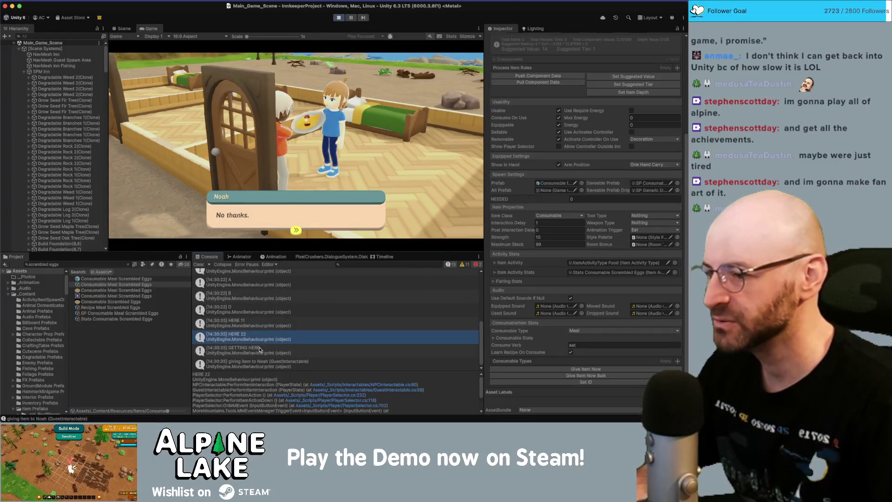
click(258, 350)
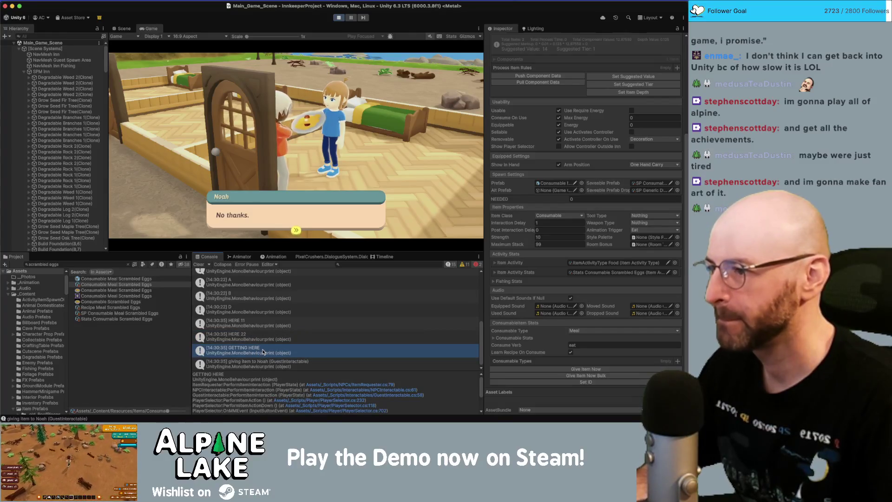
double_click(263, 352)
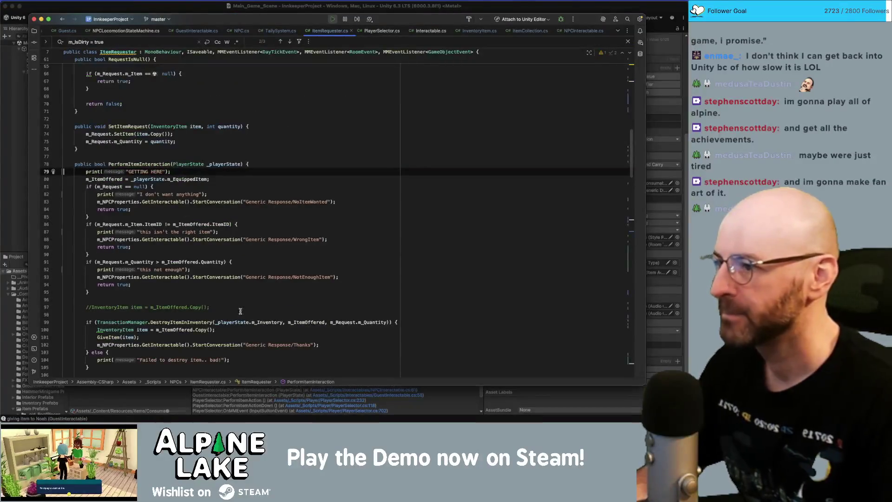
Step: Review the GETTING HERE print, m_Request and m_Quantity uses, wrong-item check, and DestroyItemInInventory call
click(115, 172)
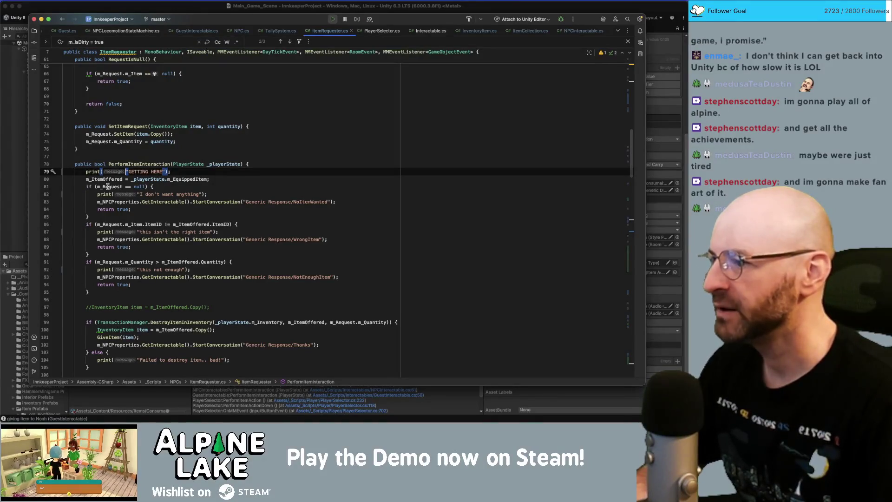
click(107, 186)
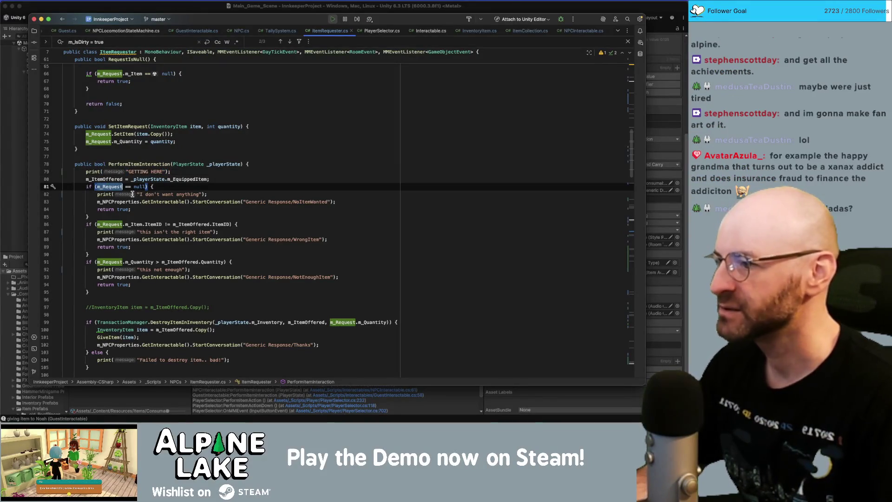
click(124, 224)
click(126, 261)
scroll(125, 262, down, 1)
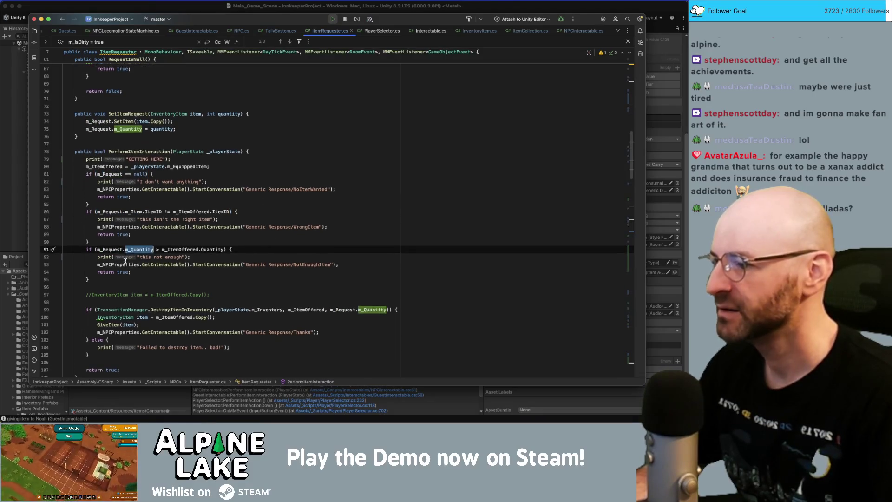
double_click(201, 310)
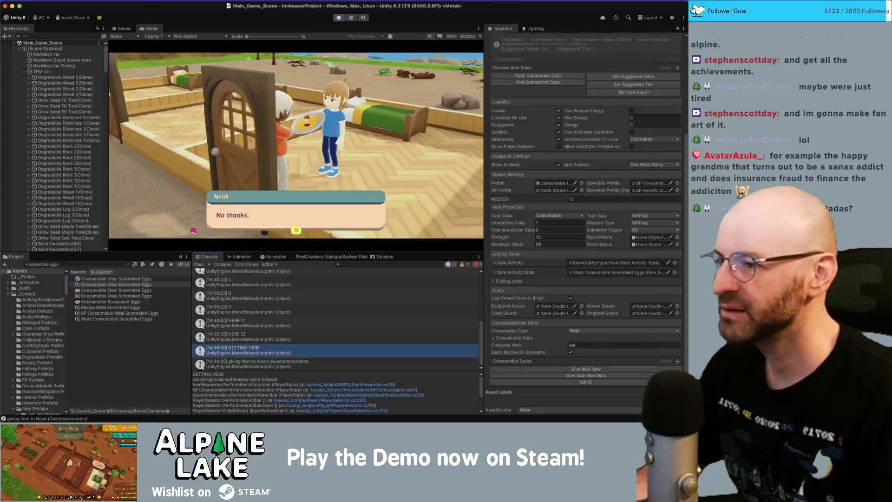
Step: Examine the 'Generic Response/Thanks' name in the StartConversation call on line 102, then return to Unity
key(super+Tab)
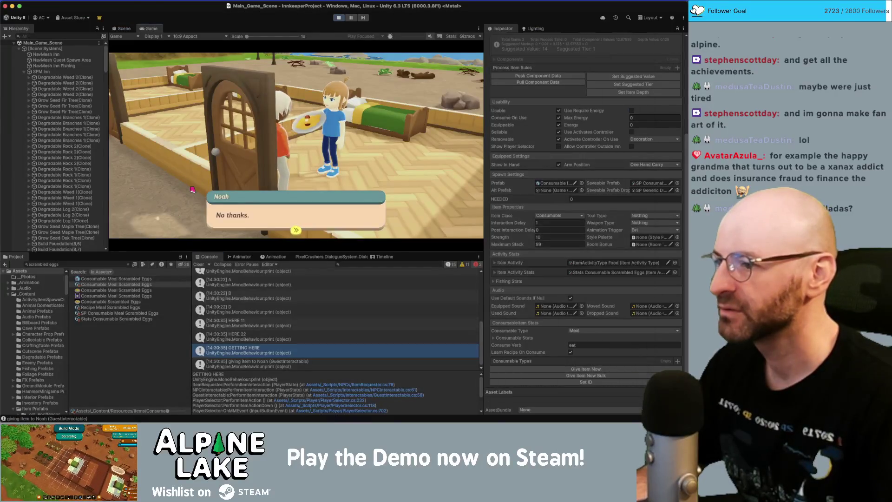
key(super+Tab)
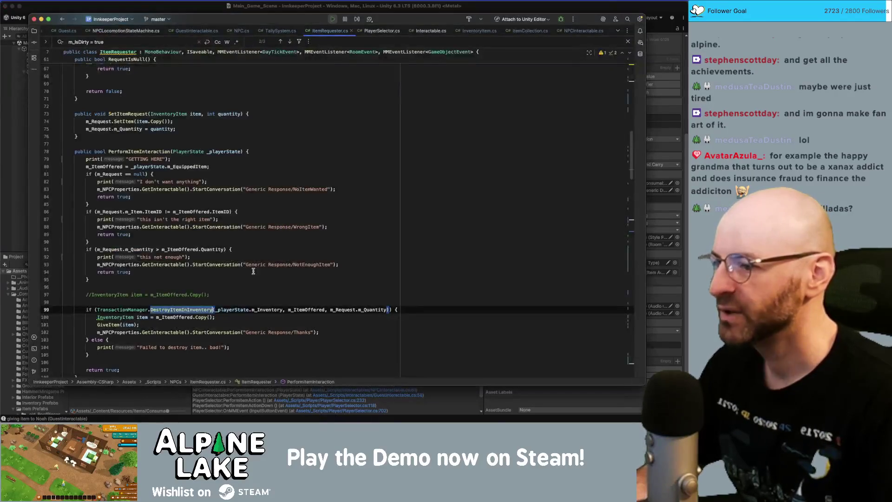
double_click(280, 332)
click(211, 332)
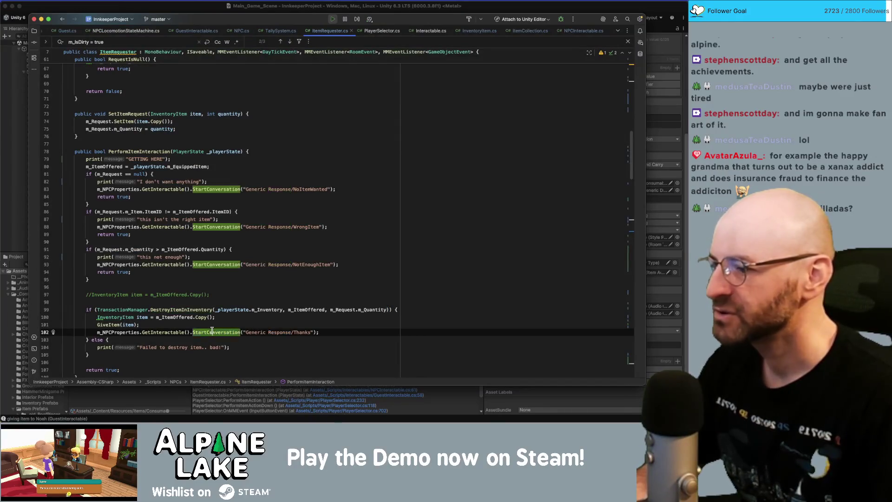
double_click(255, 332)
double_click(287, 333)
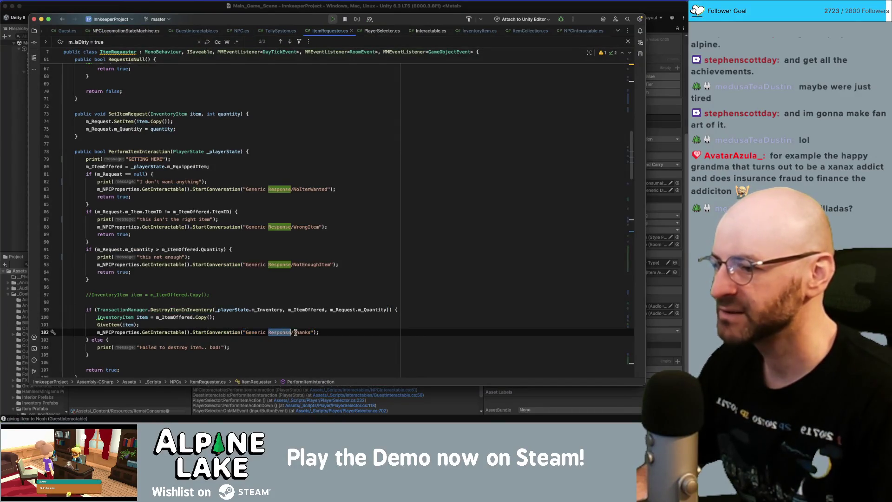
double_click(296, 332)
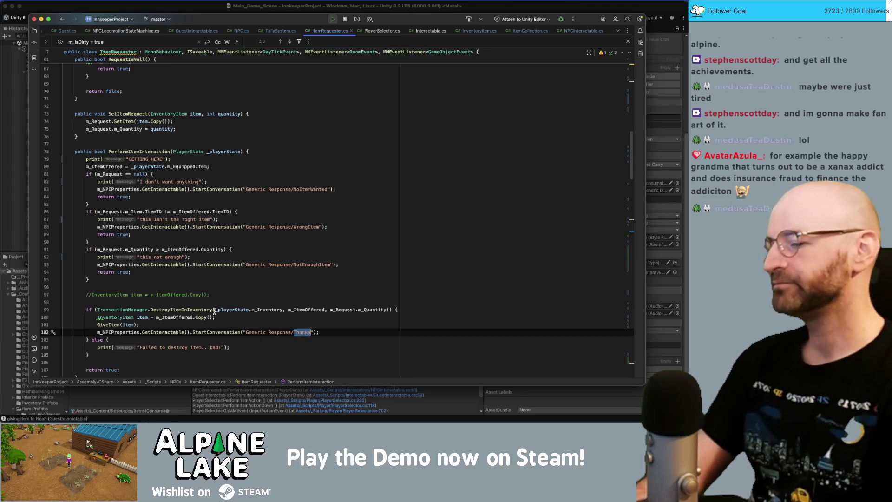
double_click(226, 332)
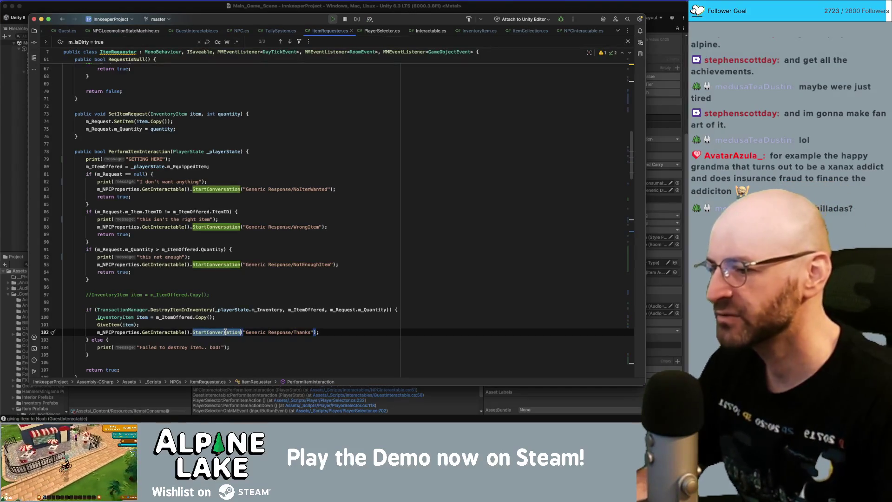
double_click(271, 333)
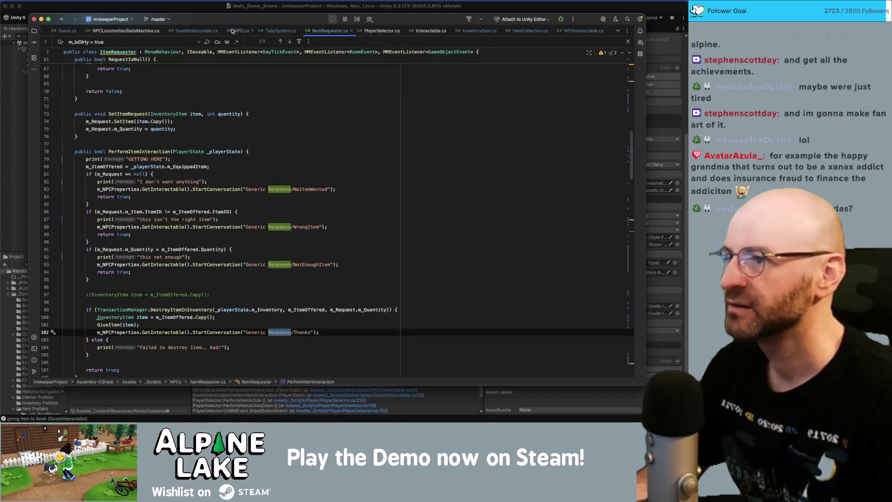
click(215, 10)
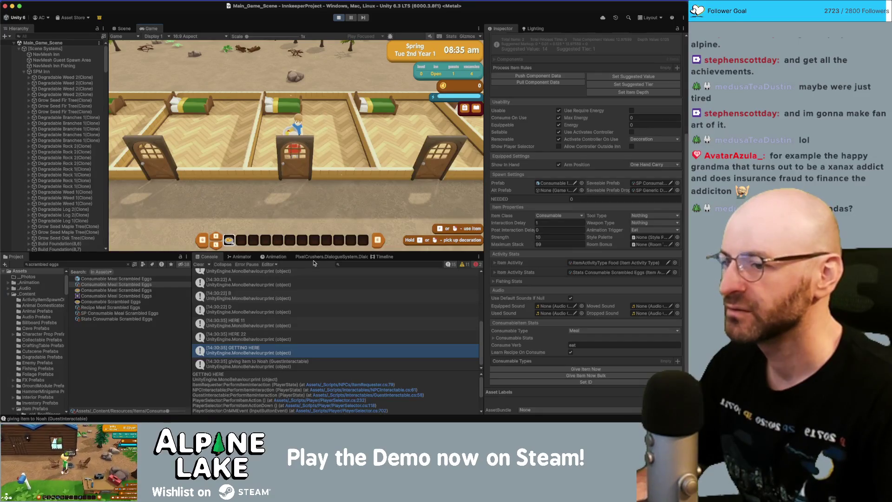
Step: Load the Generic Response/Thanks conversation in the Dialogue System editor
click(330, 256)
click(238, 274)
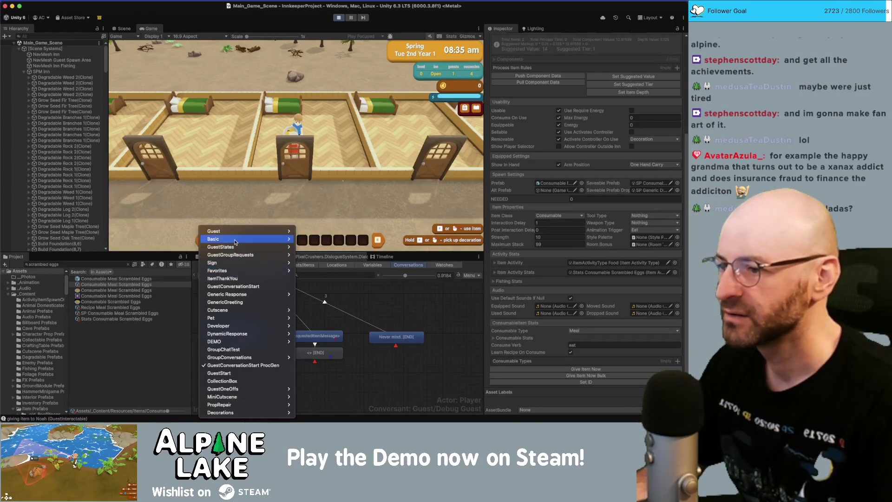
mouse_move(243, 293)
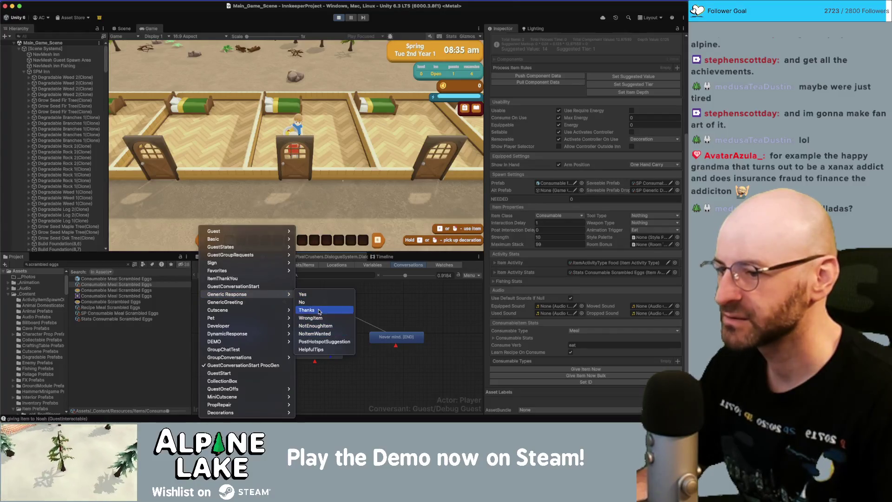
click(320, 310)
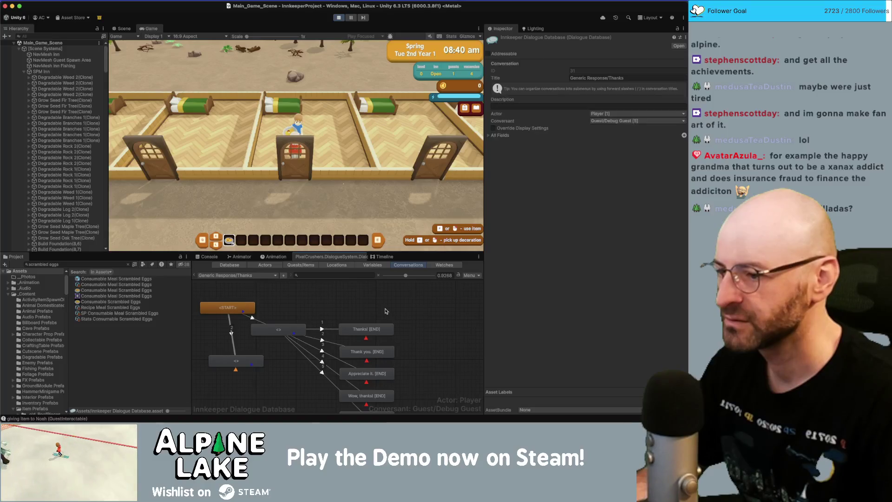
Step: Inspect the middle and lower empty nodes, nudging the lower one down, and the link from START
click(272, 317)
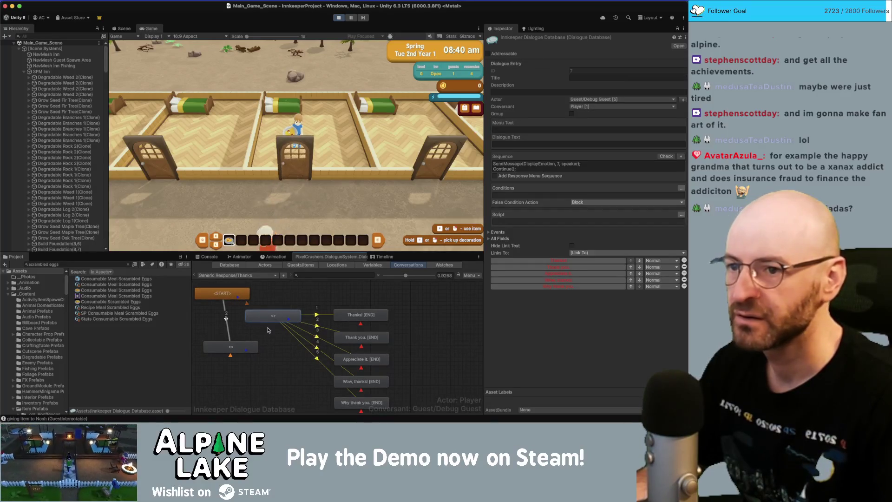
click(253, 347)
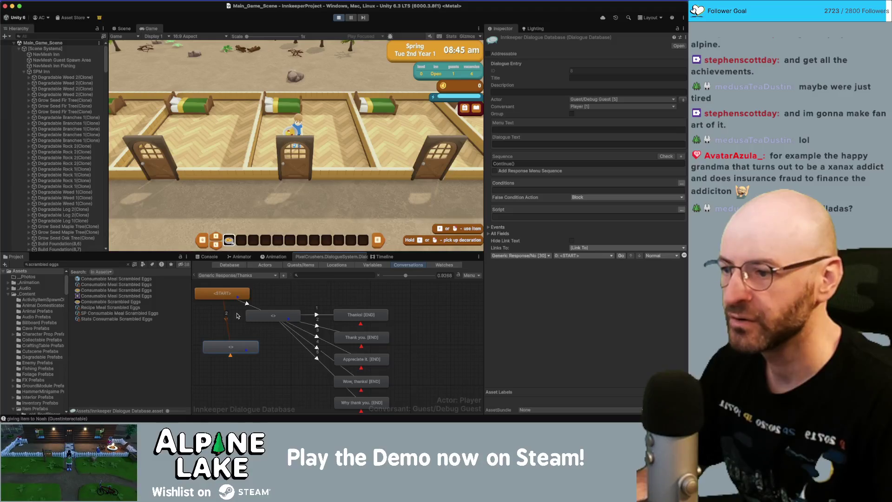
drag(245, 347, 246, 355)
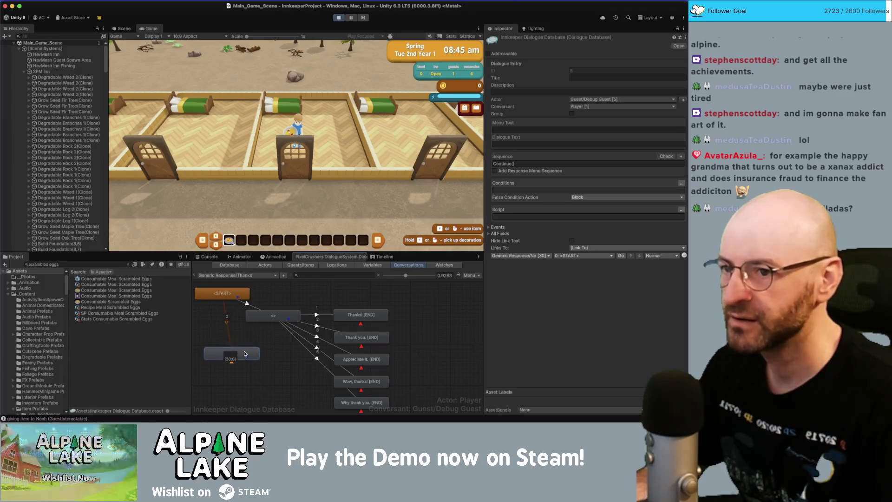
click(255, 327)
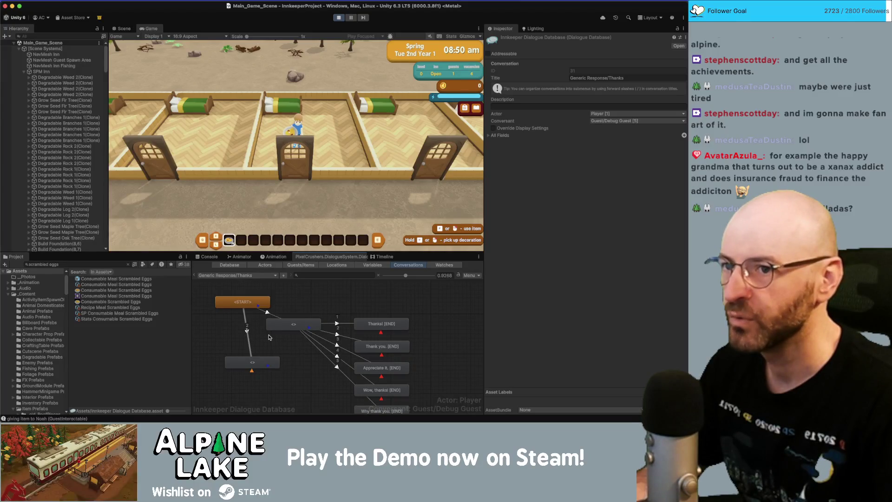
click(252, 361)
click(247, 336)
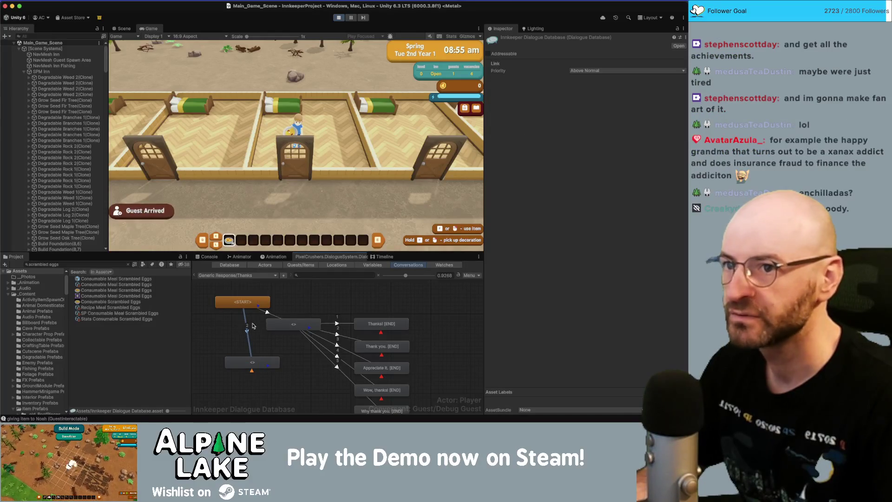
Step: Nudge the lower node right and check the middle node's responses and the lower node's Generic Response/No link
click(256, 362)
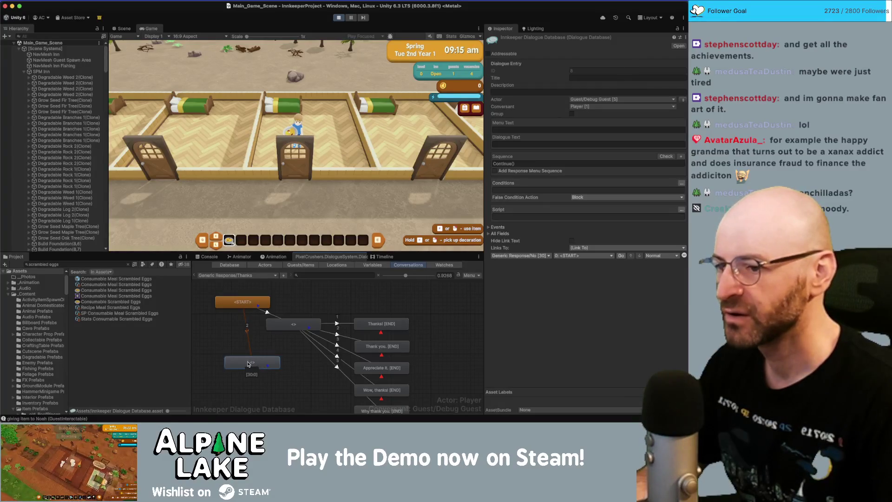
drag(251, 363, 261, 363)
click(256, 334)
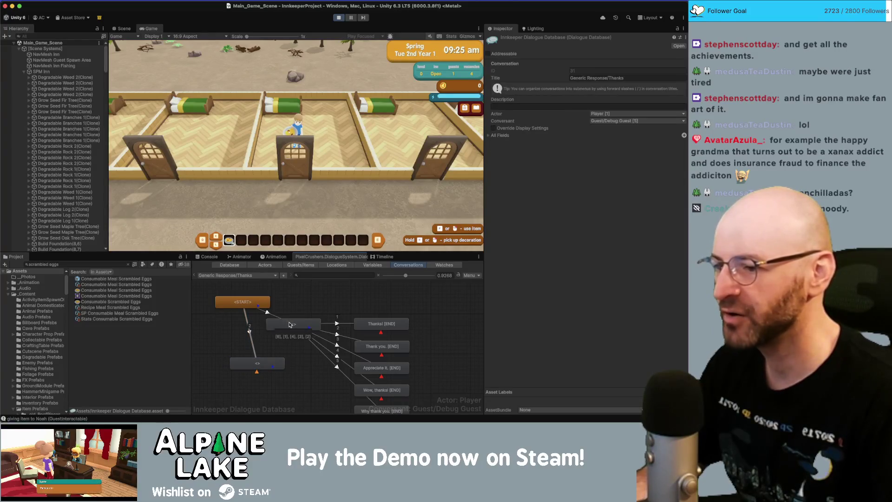
drag(289, 324, 293, 327)
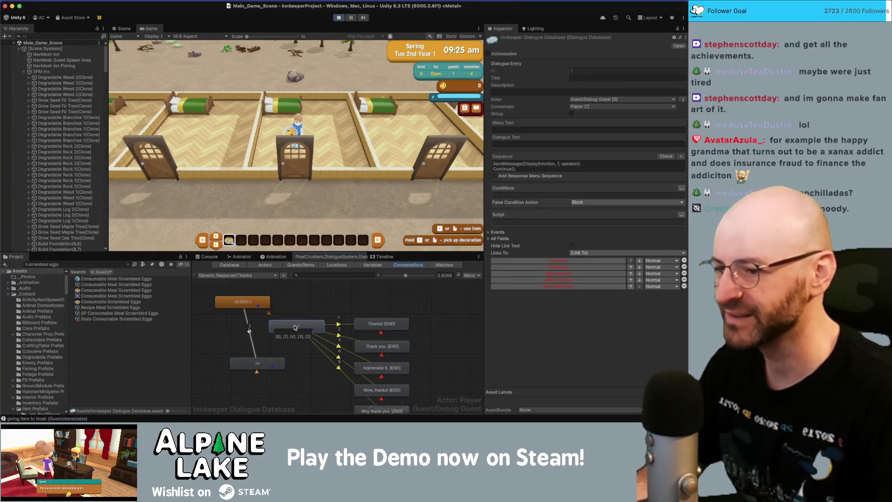
click(280, 363)
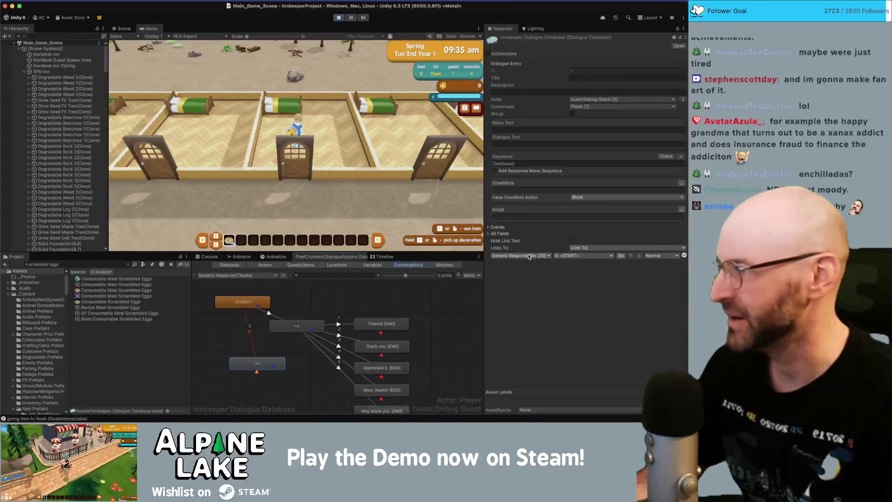
click(290, 308)
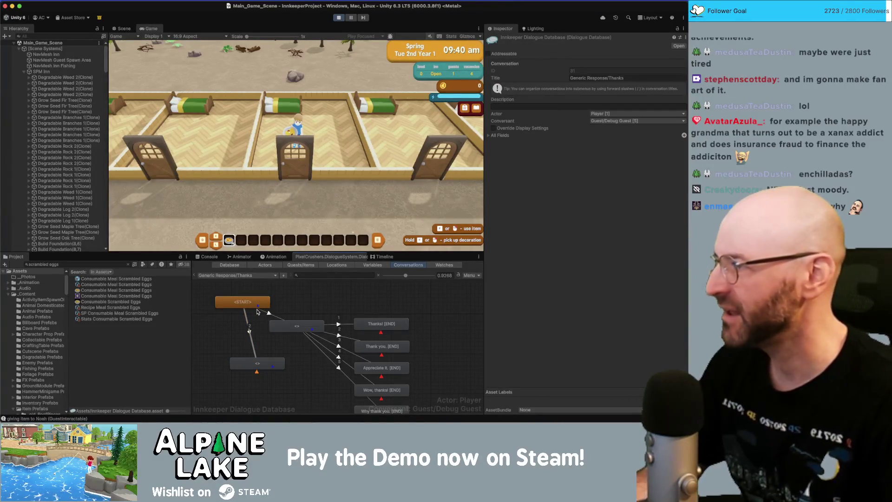
Step: Delete the link from START to the lower empty node
click(247, 325)
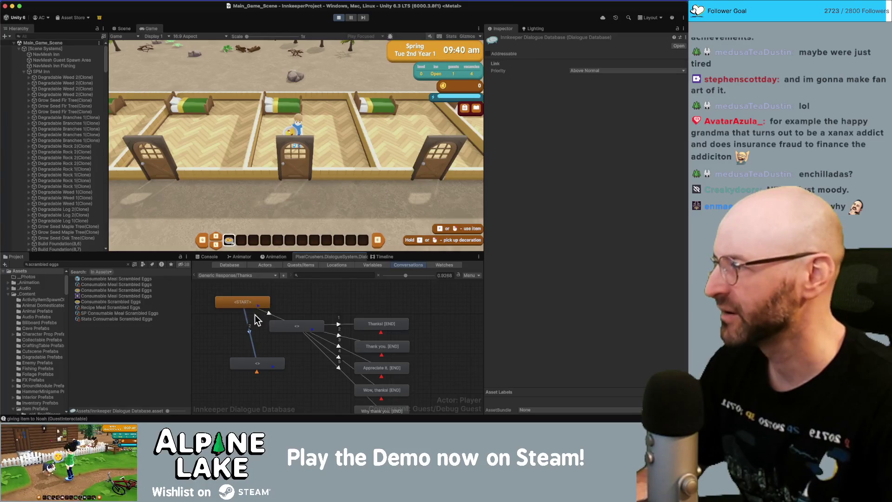
click(259, 364)
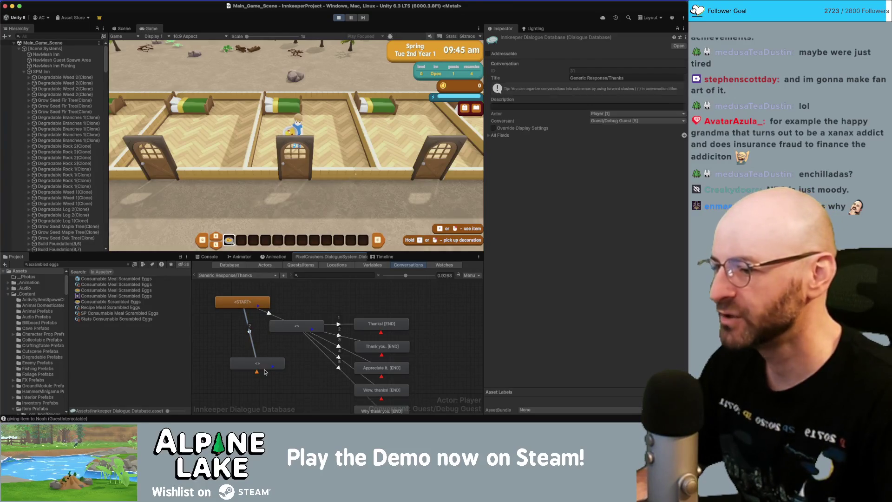
click(298, 327)
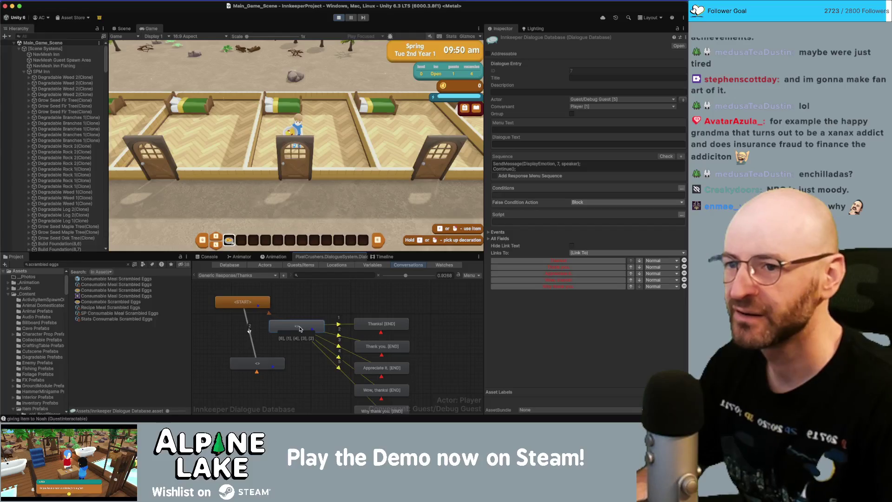
click(250, 332)
key(Delete)
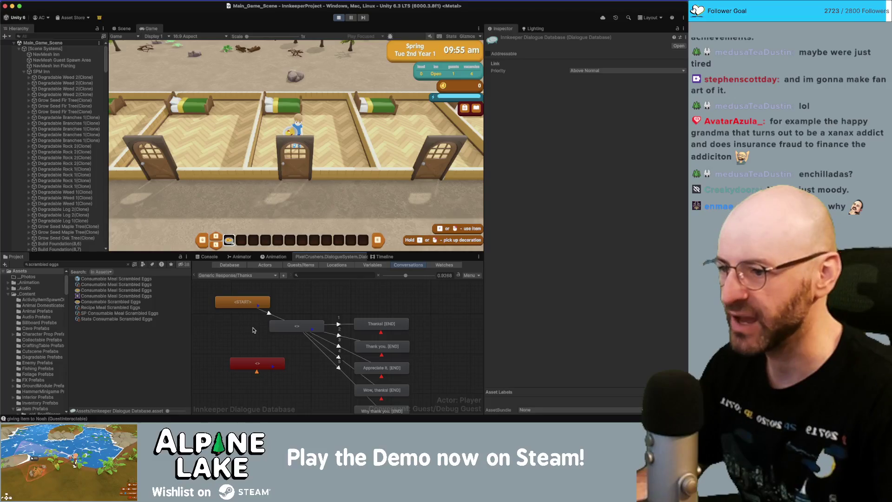
Step: Stop and restart the game in Play mode to test the change
click(325, 173)
key(s)
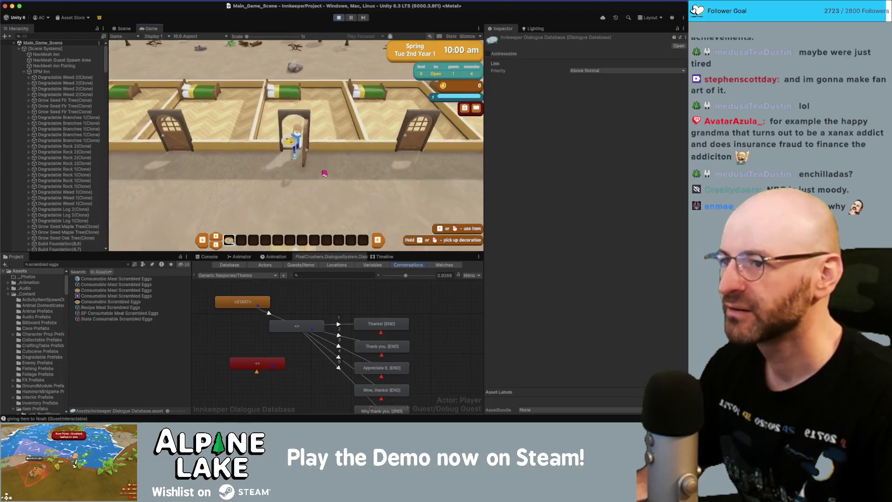
click(339, 18)
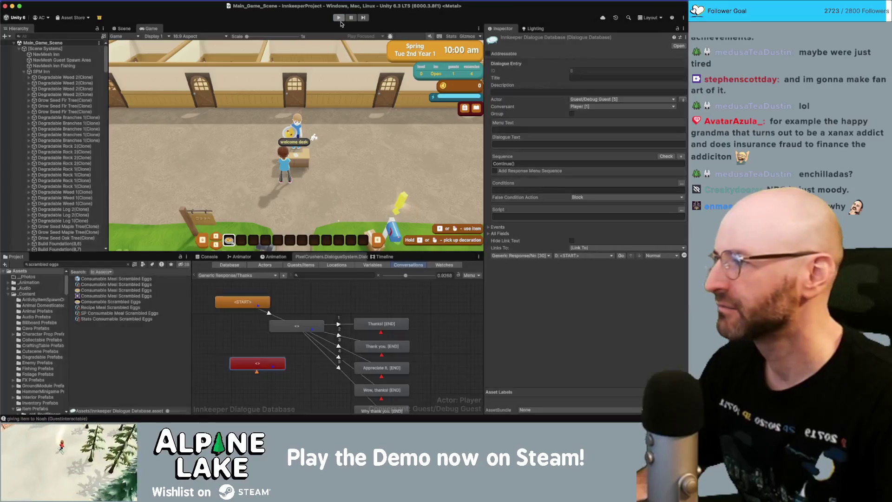
click(338, 17)
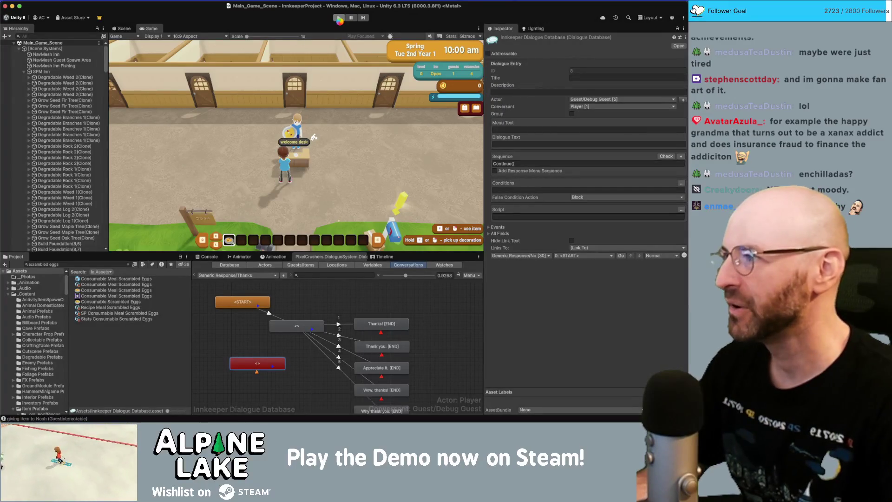
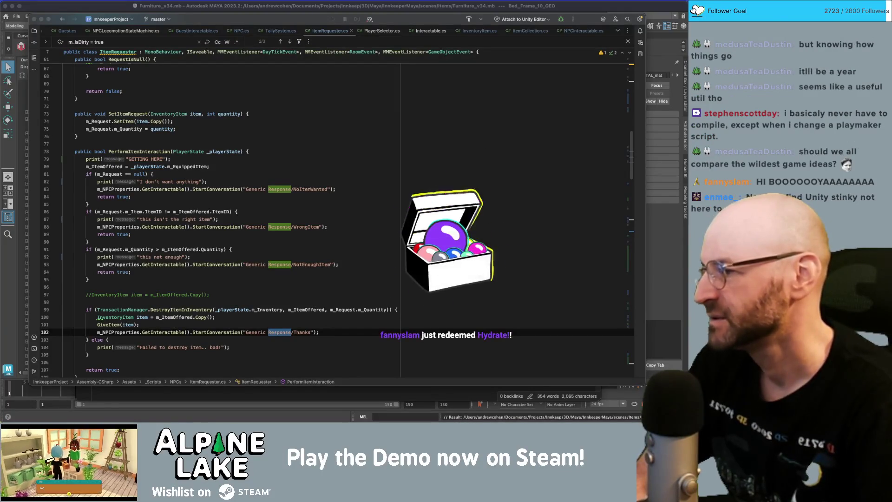
Step: Switch from Rider to the Unity editor showing Main_Game_Scene
key(super+Tab)
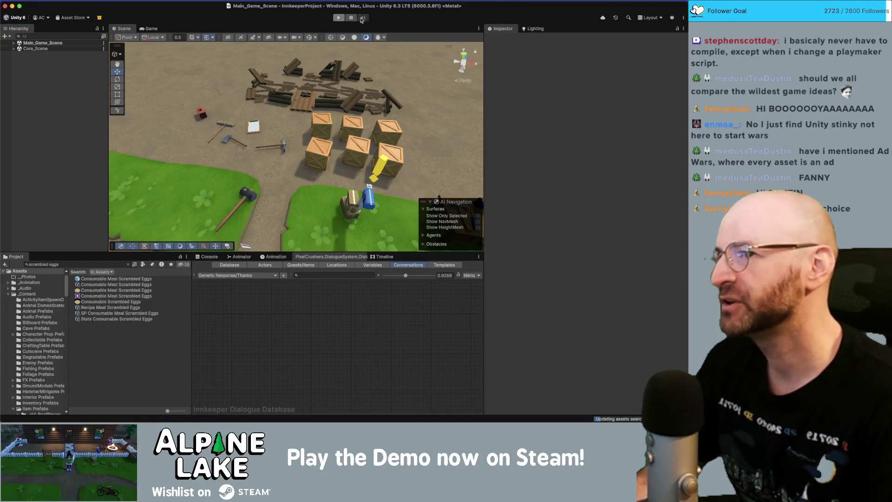
Step: Start play mode, glance at the mailbox letters, and walk toward the arriving guests
click(339, 18)
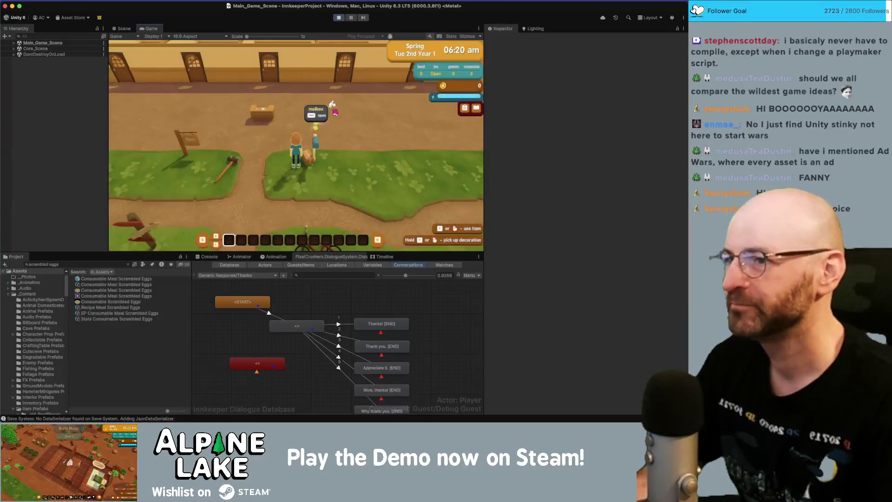
click(332, 122)
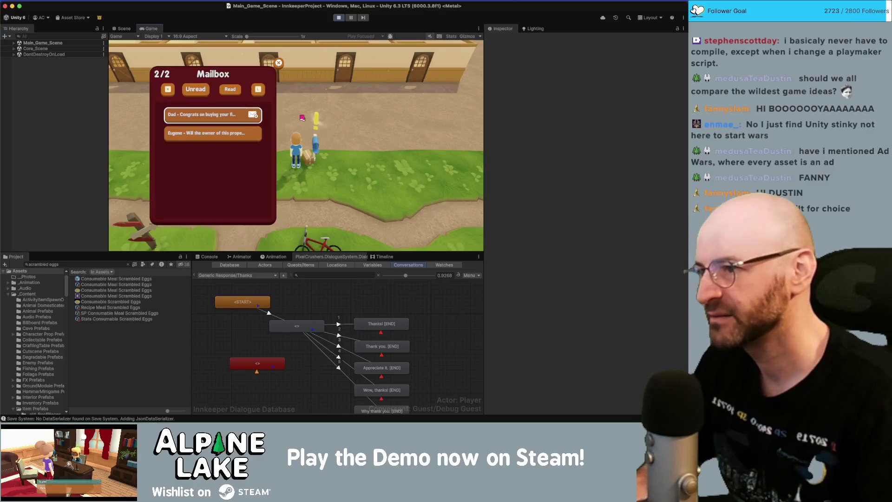
key(Escape)
key(w)
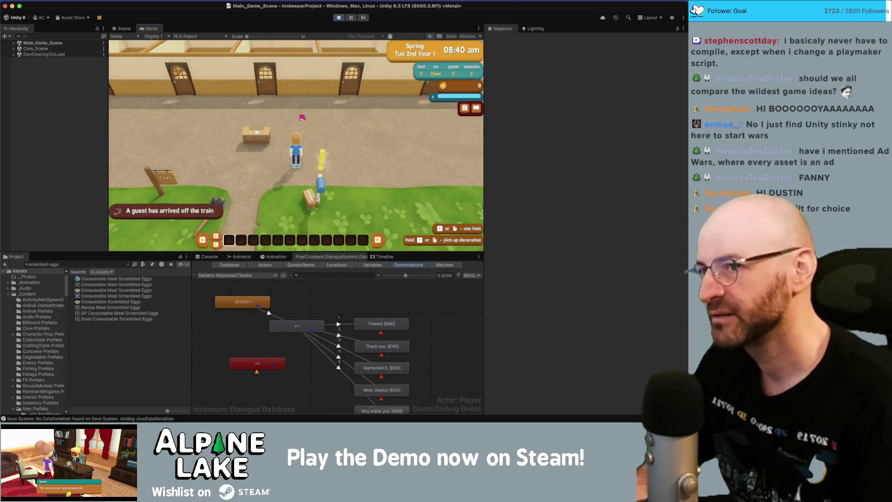
key(a)
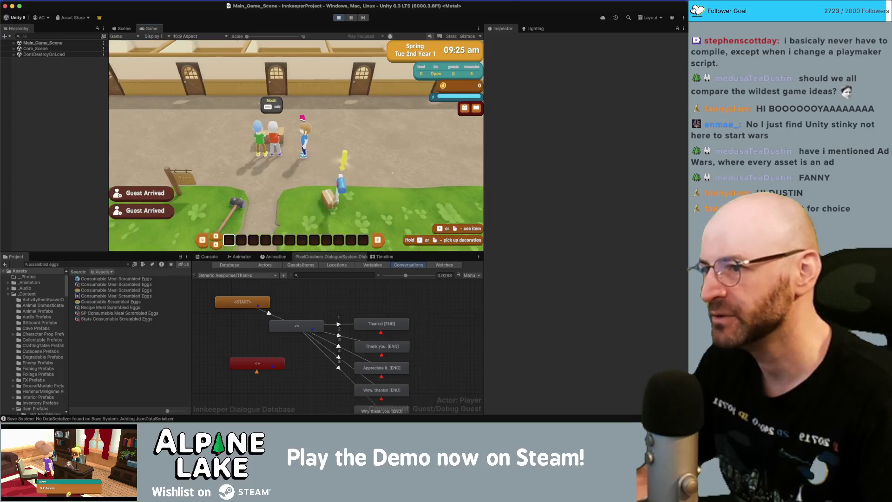
Step: Check the guest into a room with 'Let me check!' and search the project for 'drip coffee'
key(space)
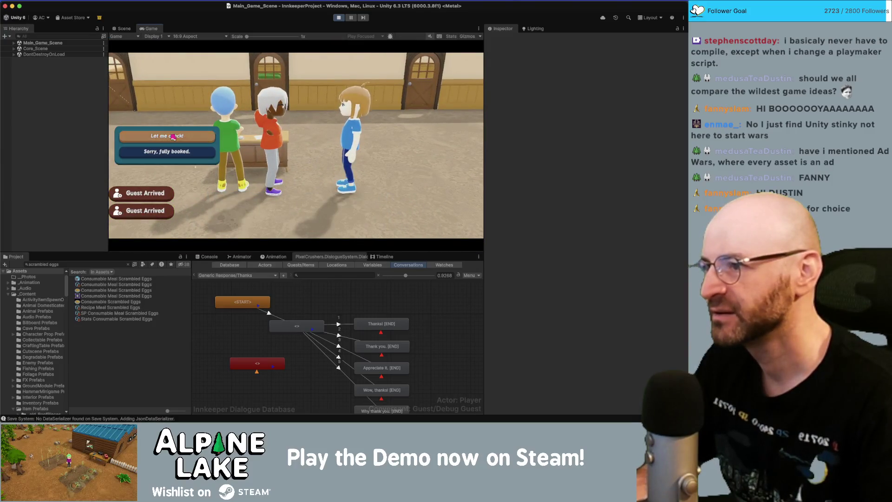
click(173, 137)
click(295, 181)
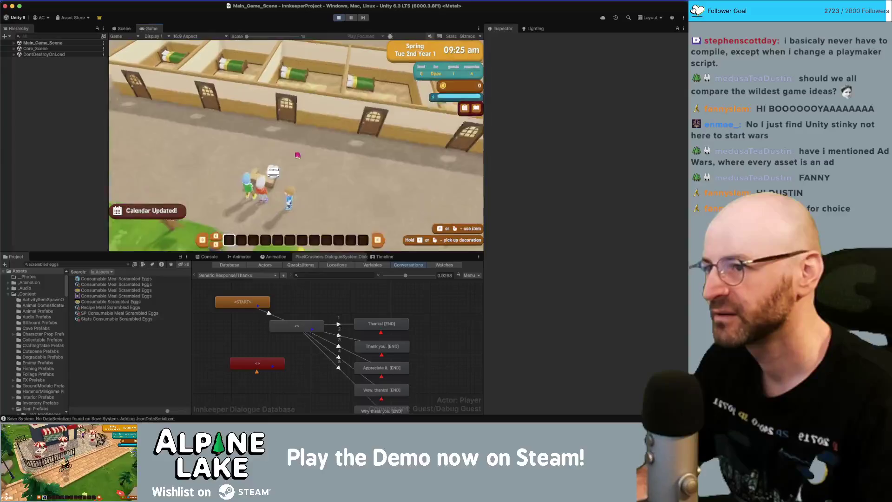
key(space)
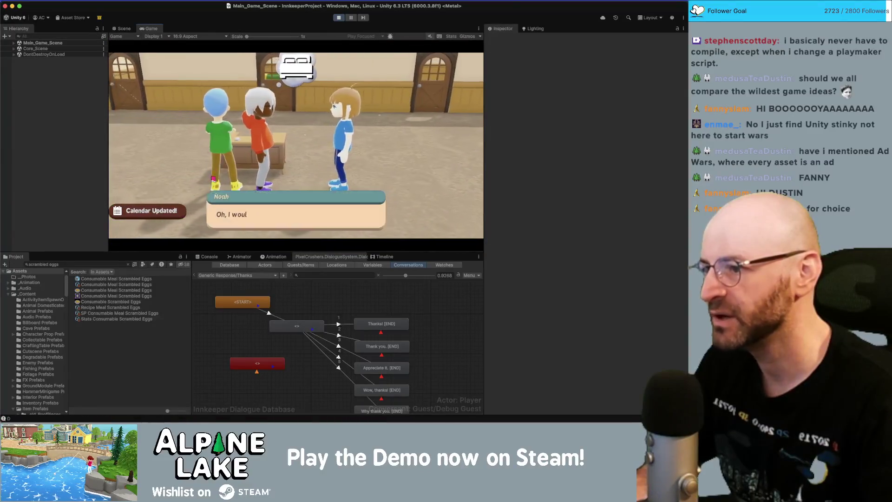
click(117, 263)
text(drip coffee)
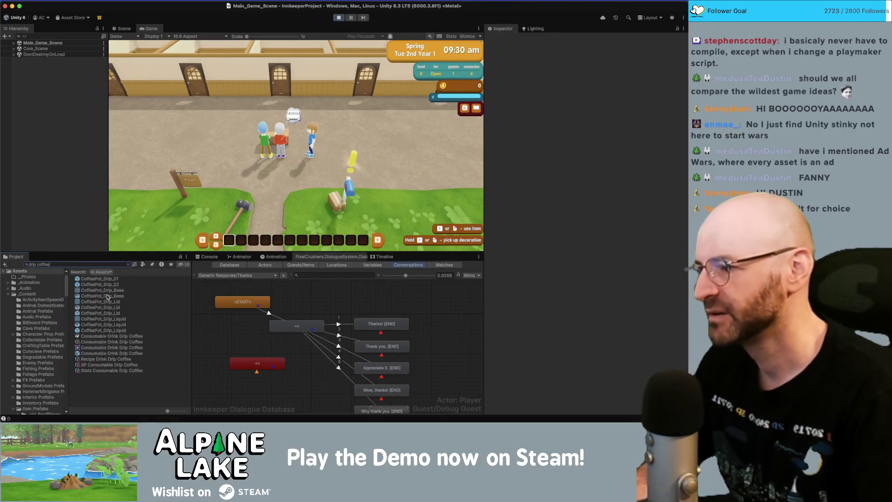
Step: Select Consumable Drink Drip Coffee and add one to the player's hotbar with Give Item Now
click(111, 348)
click(112, 342)
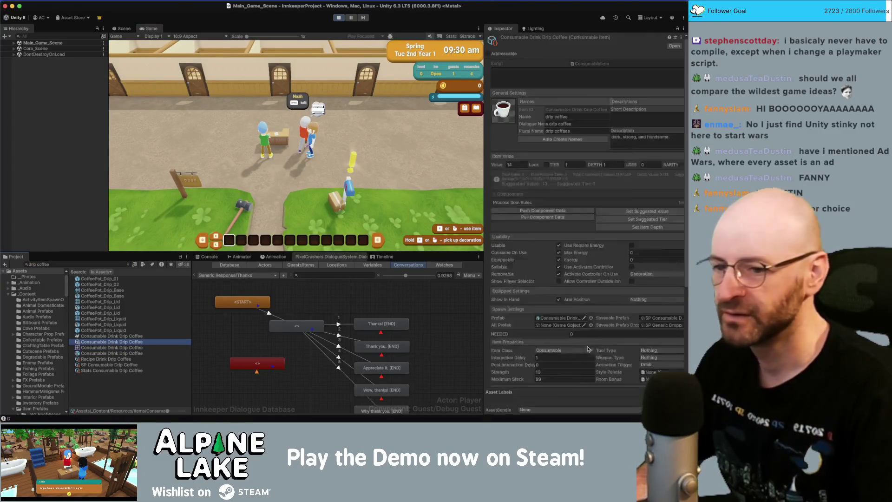
click(586, 369)
click(390, 167)
Step: Walk into the guest's room and hand over the drip coffee, getting the Thanks! reply
key(w)
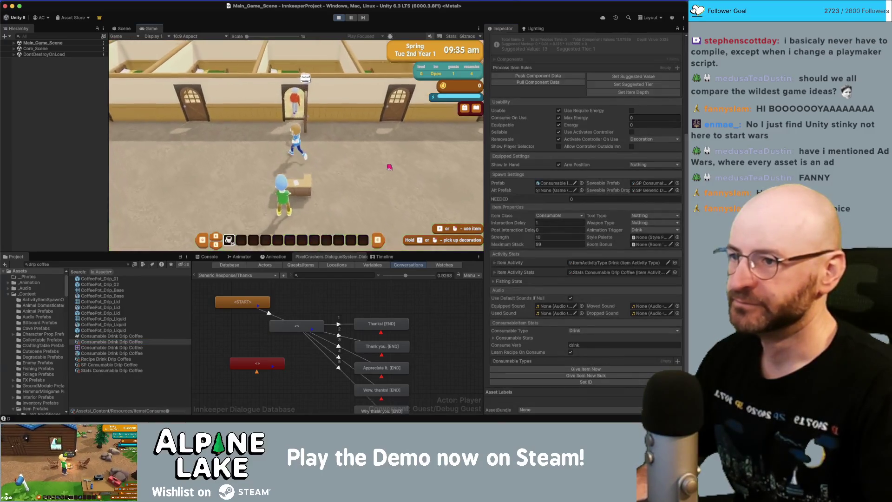
key(w)
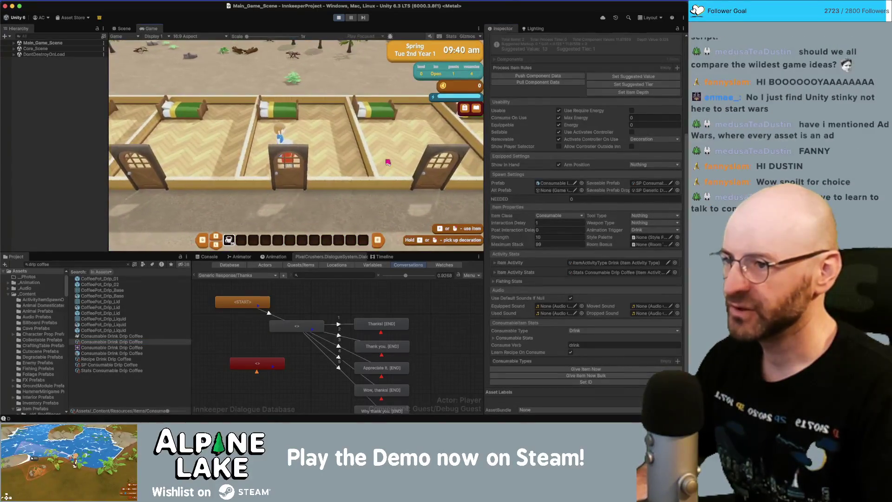
key(w)
click(353, 183)
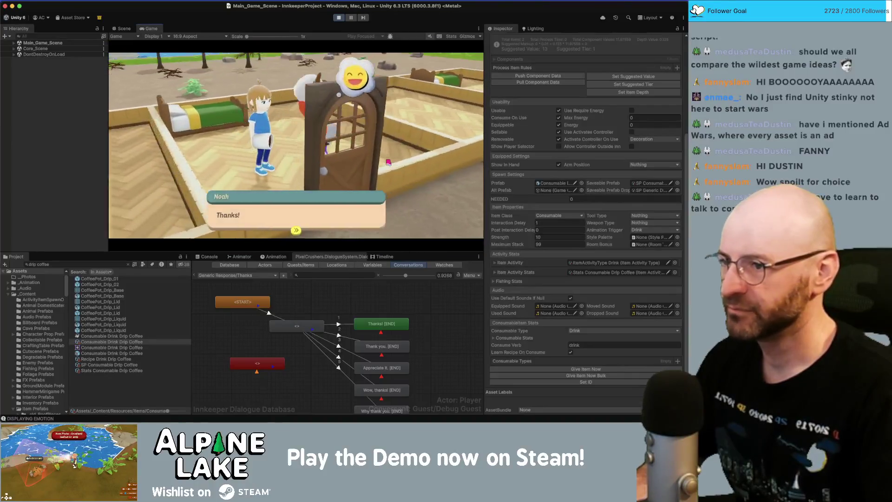
click(349, 187)
key(s)
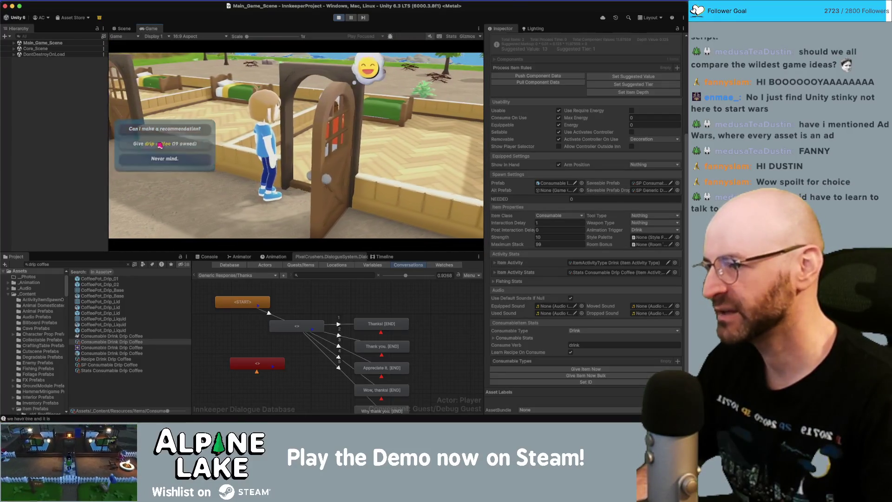
Step: Go through the guest's dialogue, giving drip coffee and declining to drink it
click(159, 145)
click(261, 186)
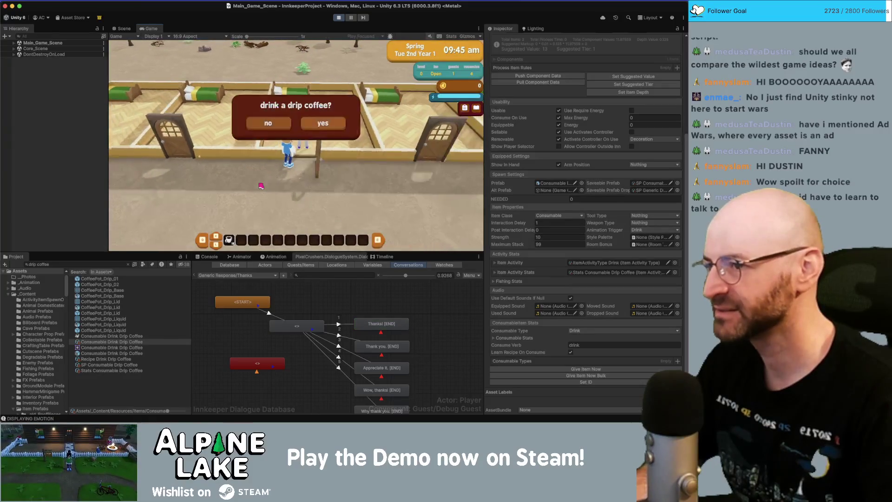
click(266, 131)
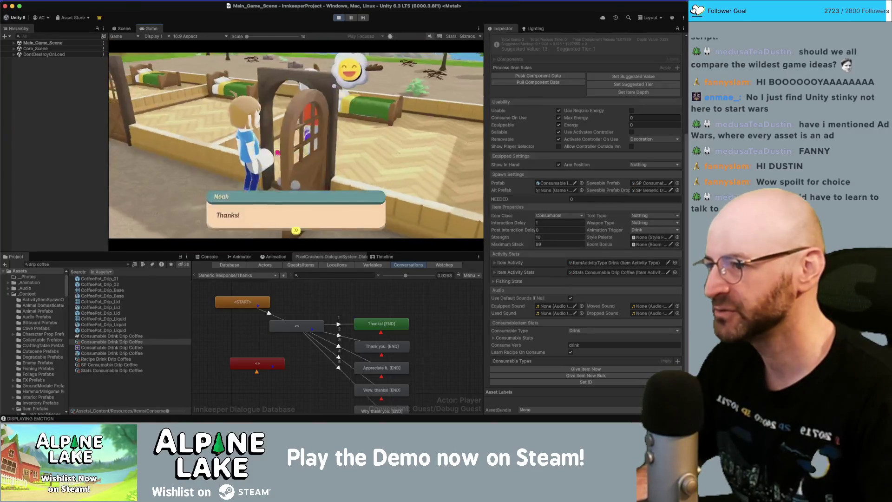
click(272, 214)
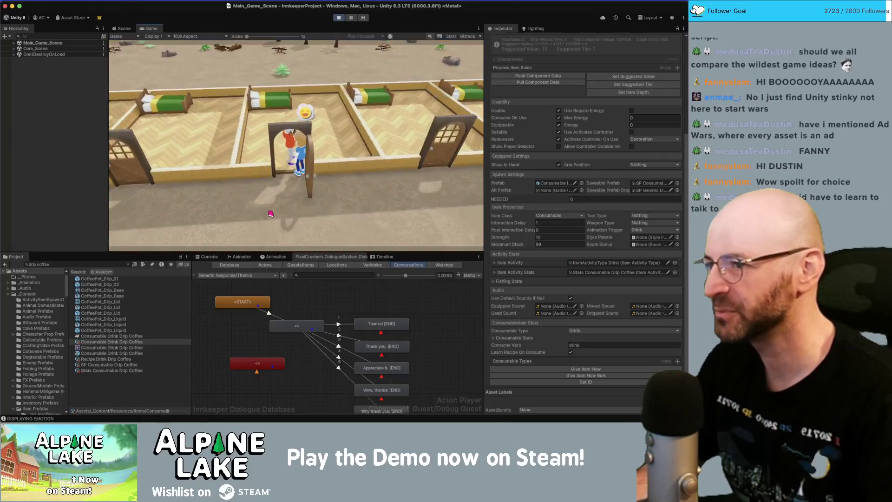
click(205, 142)
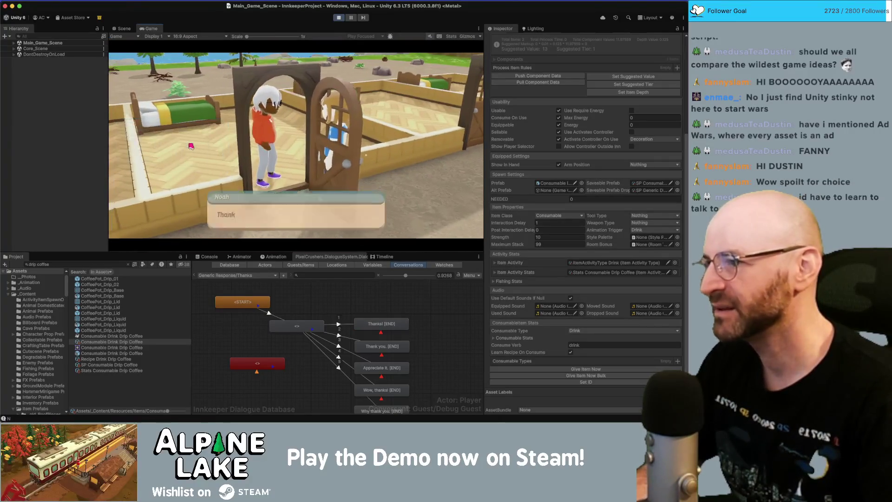
click(267, 216)
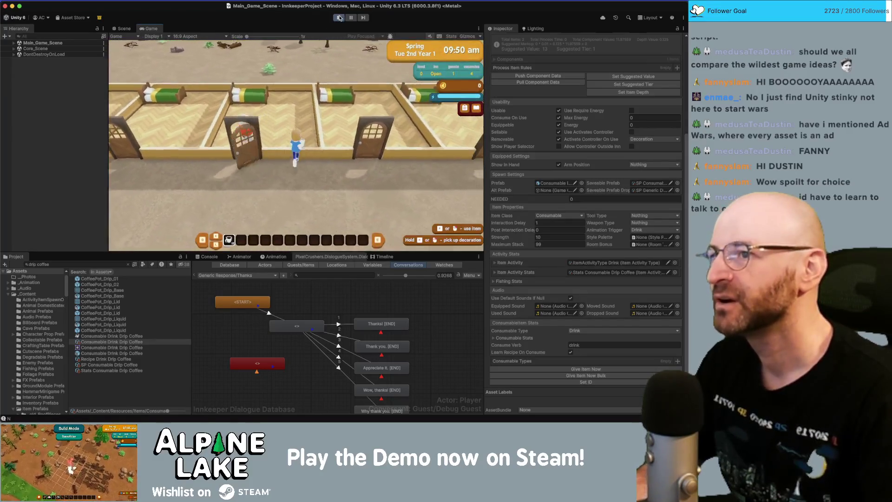
Step: Exit play mode and deselect the drip coffee item in the Hierarchy
click(339, 18)
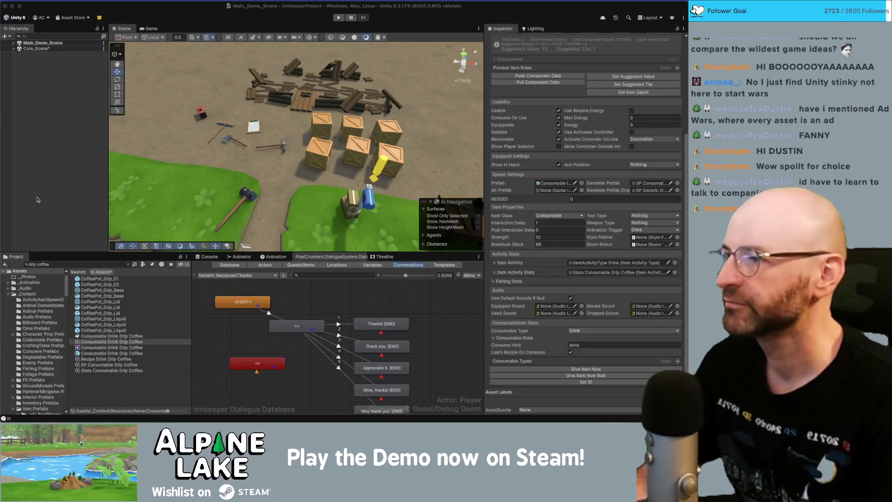
click(54, 107)
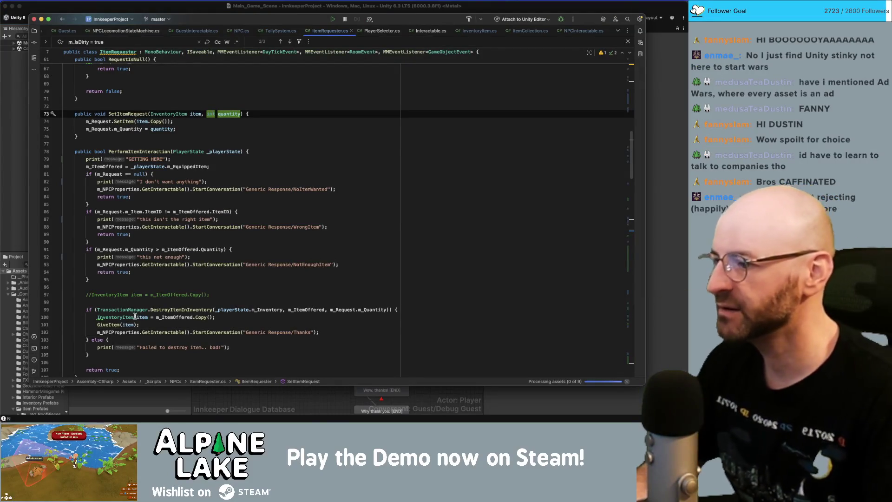
Step: Review where GiveItem and GiveItemFromDialogue mark the request complete in ItemRequester.cs
click(108, 324)
scroll(124, 311, down, 5)
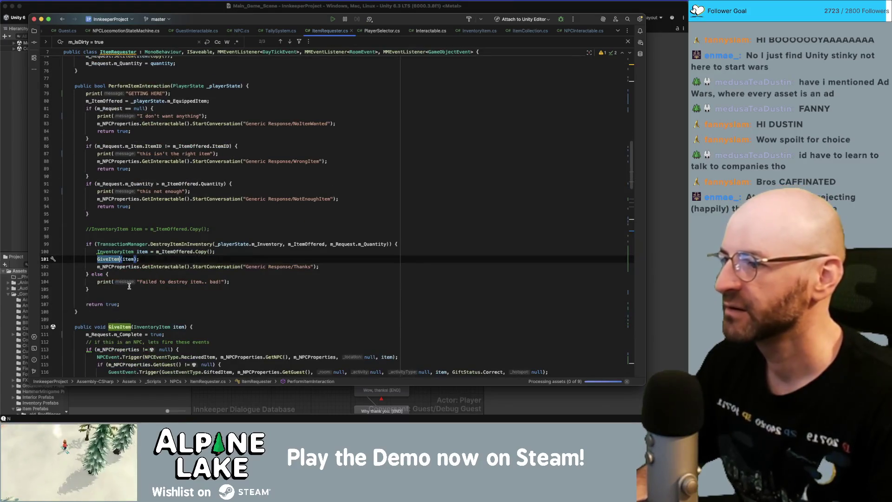
scroll(127, 302, down, 3)
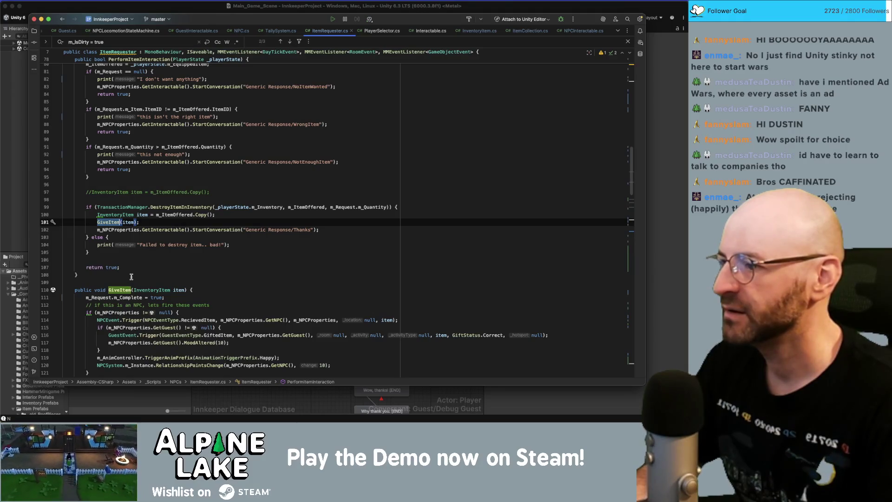
scroll(131, 277, down, 3)
click(119, 250)
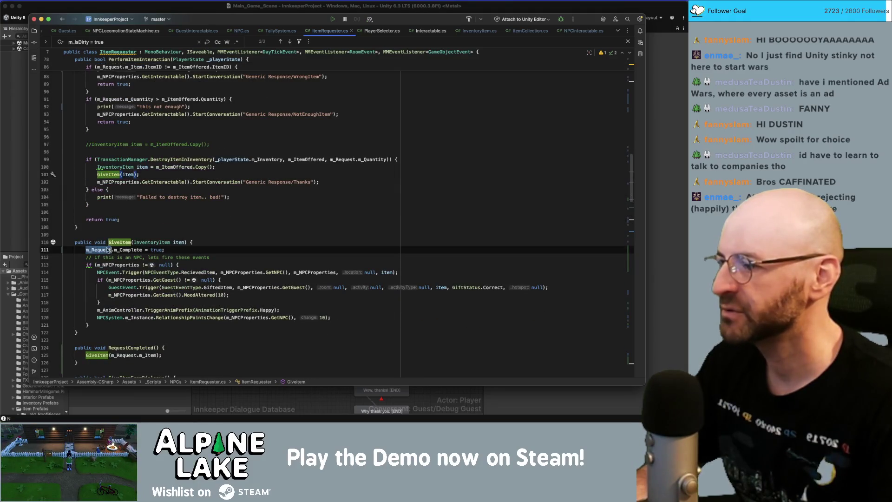
scroll(124, 238, down, 10)
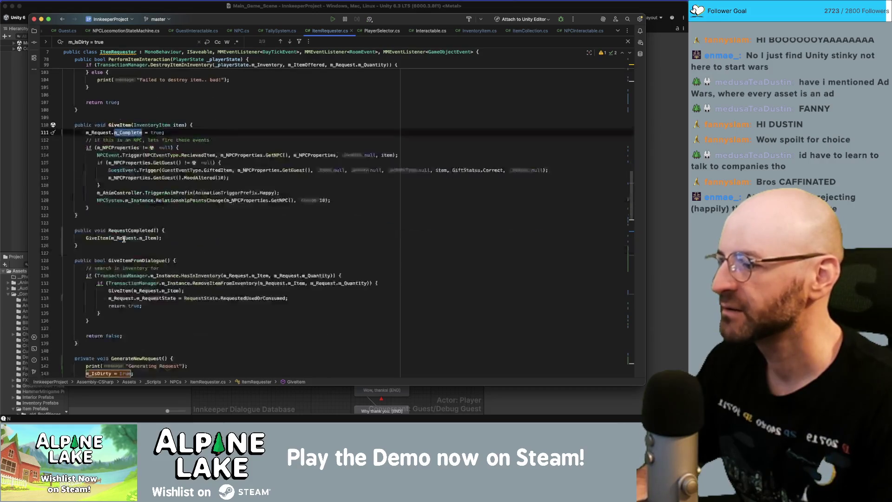
click(137, 183)
click(125, 228)
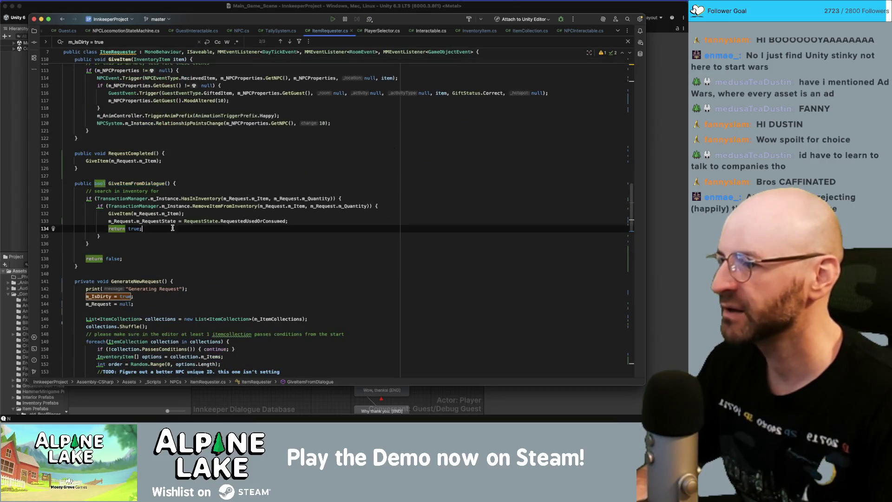
Step: Cut the m_RequestState assignment line out of GiveItem
double_click(156, 220)
key(shift+Home)
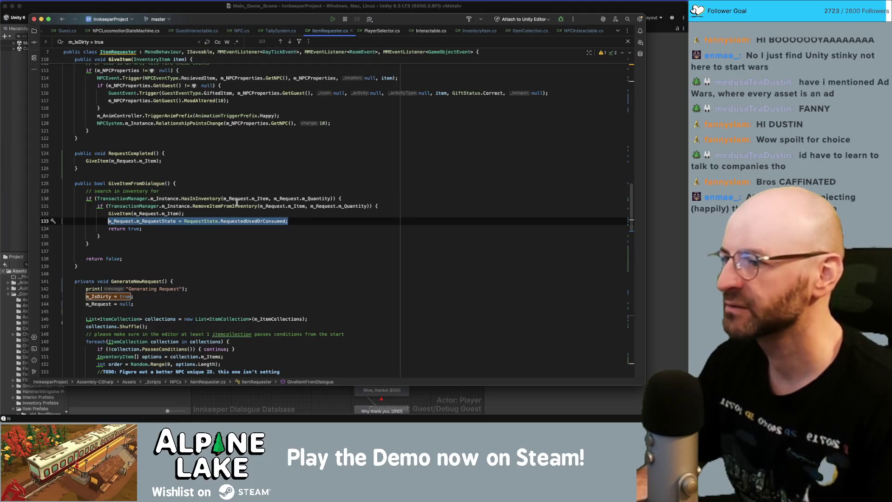
click(127, 221)
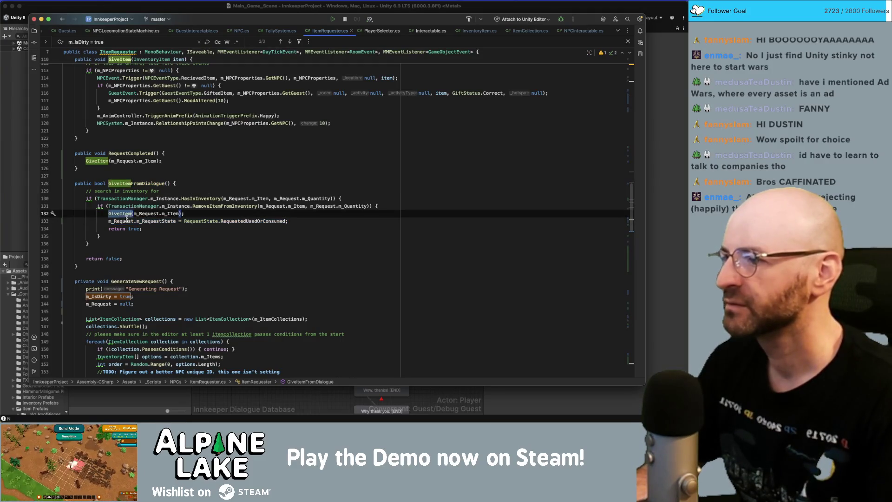
key(End)
key(shift+Home)
key(super+c)
key(BackSpace)
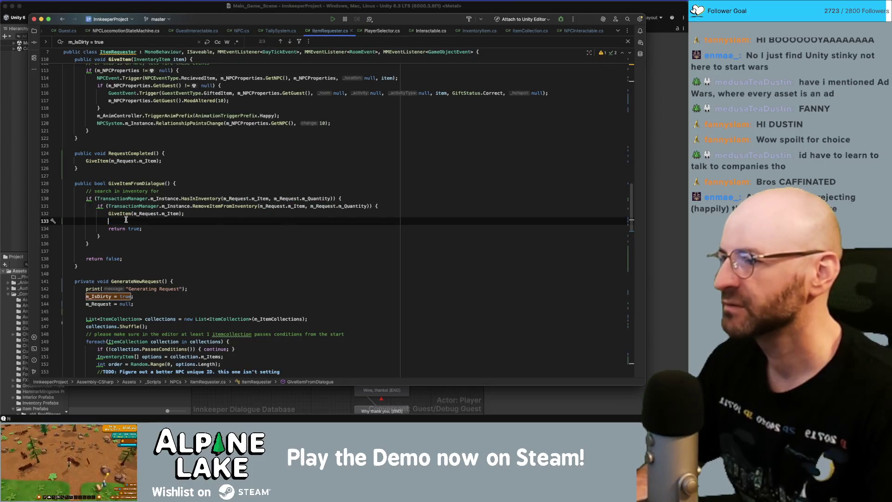
super+click(125, 214)
click(214, 173)
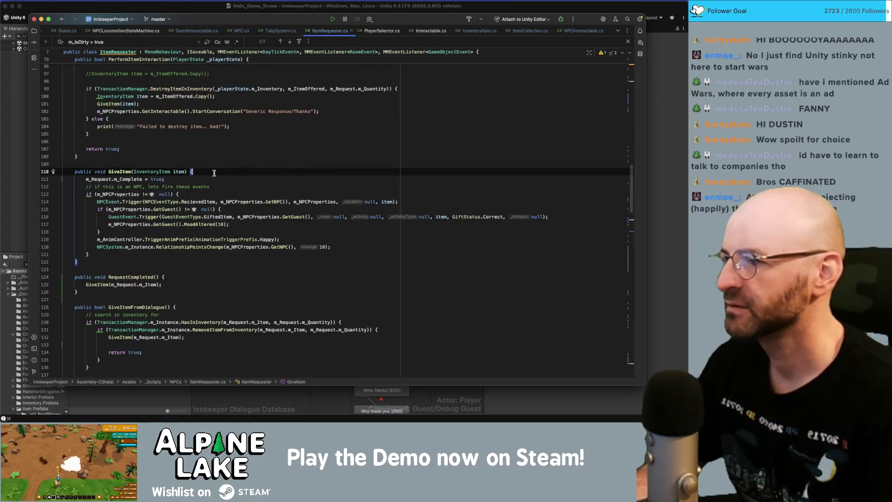
key(Return)
key(super+v)
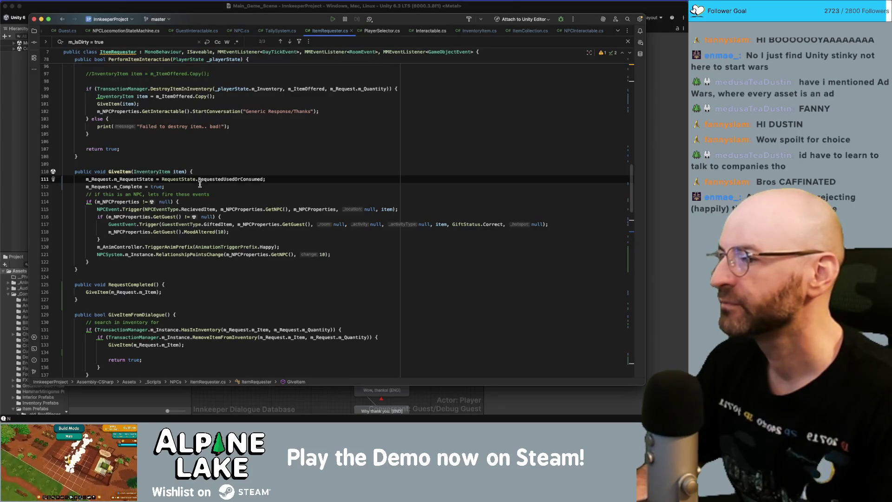
key(super+z)
key(super+z)
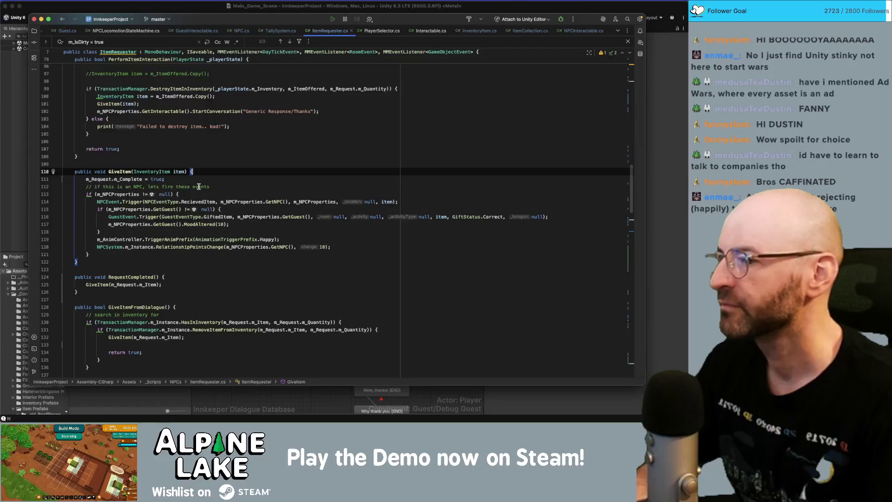
Step: Paste the m_RequestState = RequestedUsedOrConsumed line after both GiveItem calls
scroll(173, 252, down, 5)
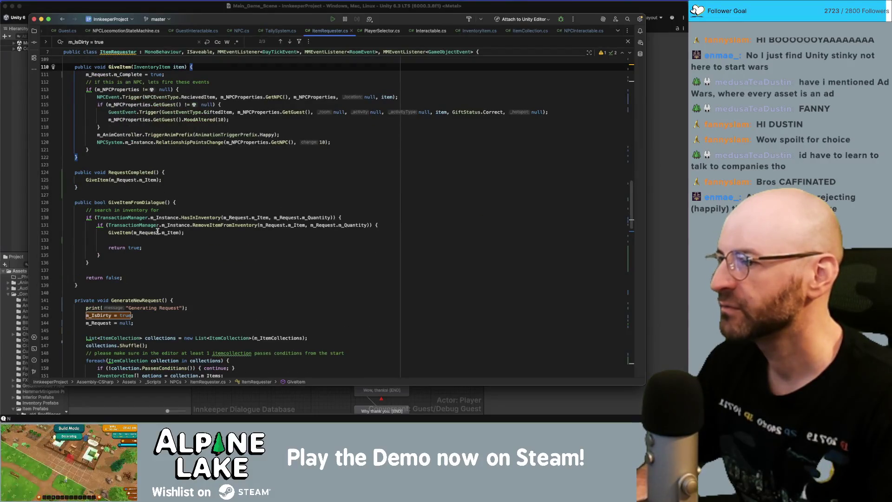
click(153, 239)
key(super+v)
scroll(163, 232, up, 10)
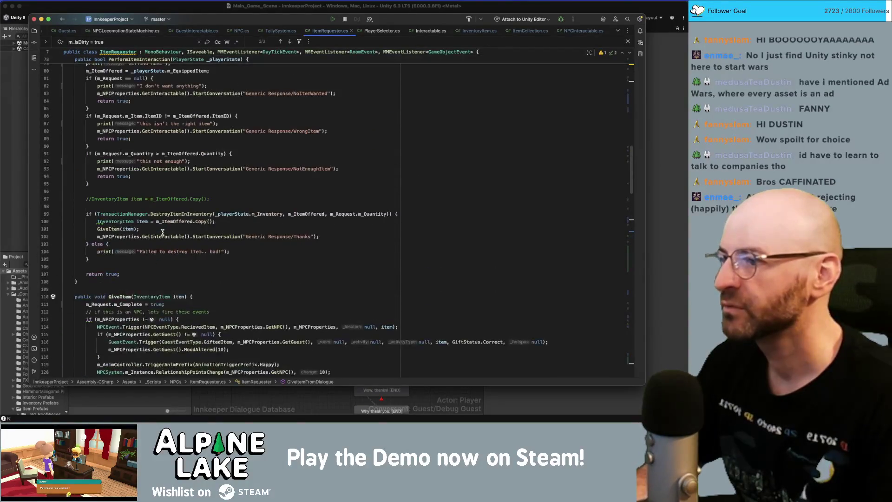
click(164, 232)
key(Return)
key(super+v)
Step: Review GiveItem usages and the StartConversation calls, then switch back to Unity
scroll(195, 239, down, 2)
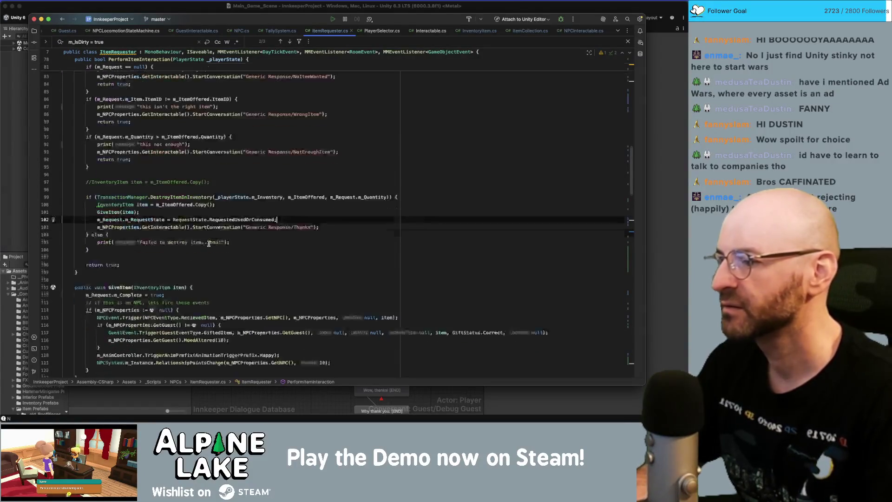
scroll(207, 242, down, 5)
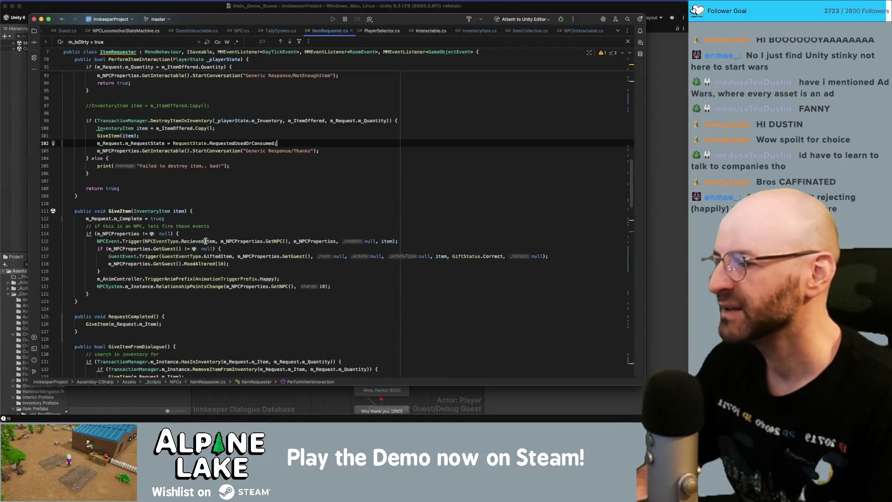
double_click(147, 281)
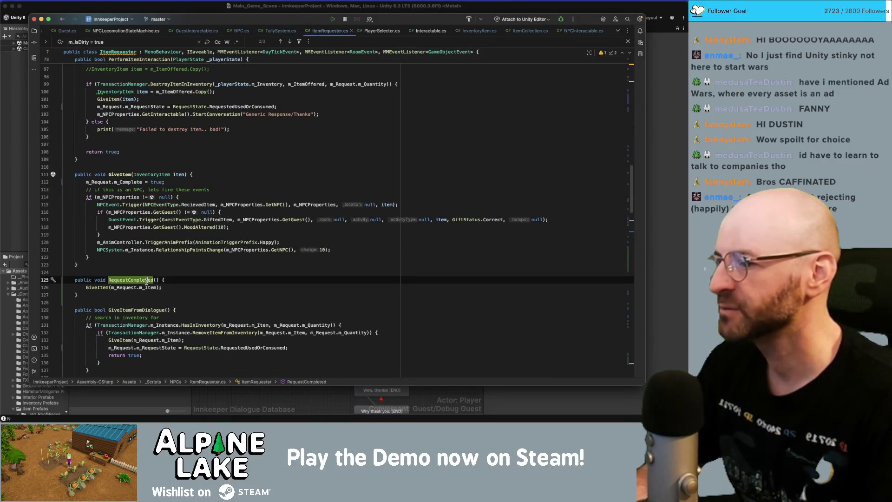
click(121, 173)
click(122, 167)
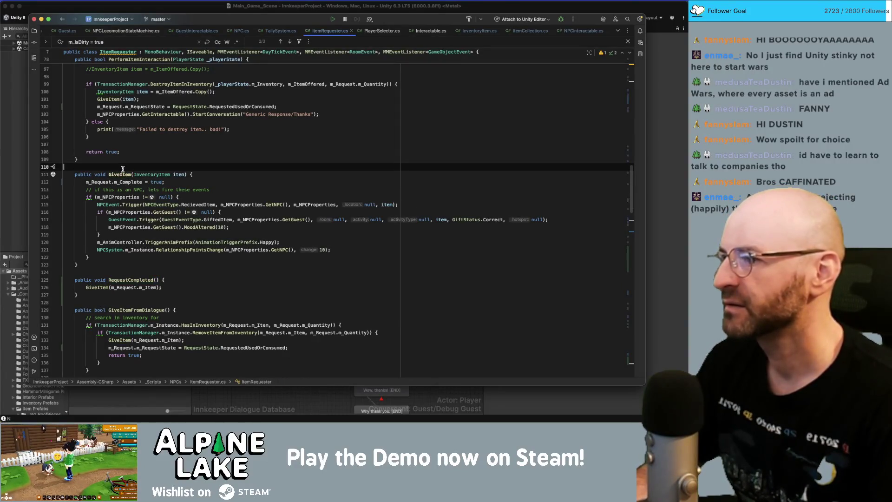
click(191, 174)
scroll(202, 175, down, 2)
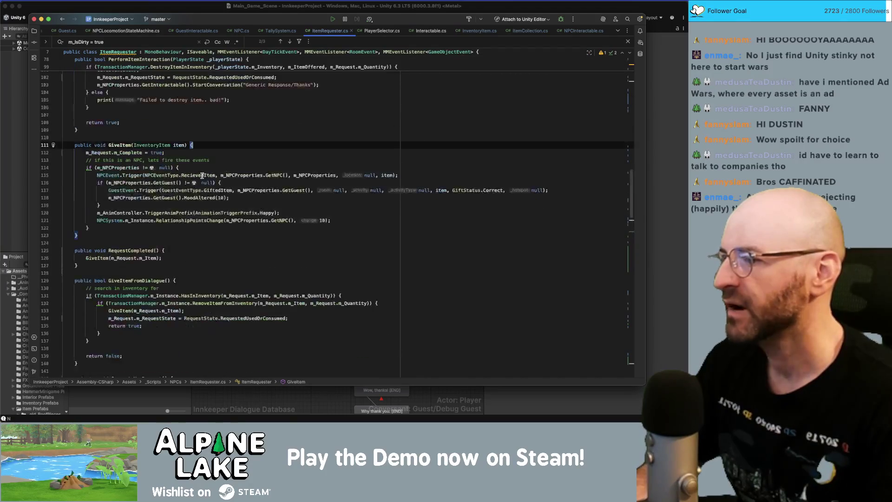
scroll(203, 175, up, 5)
click(201, 171)
click(190, 138)
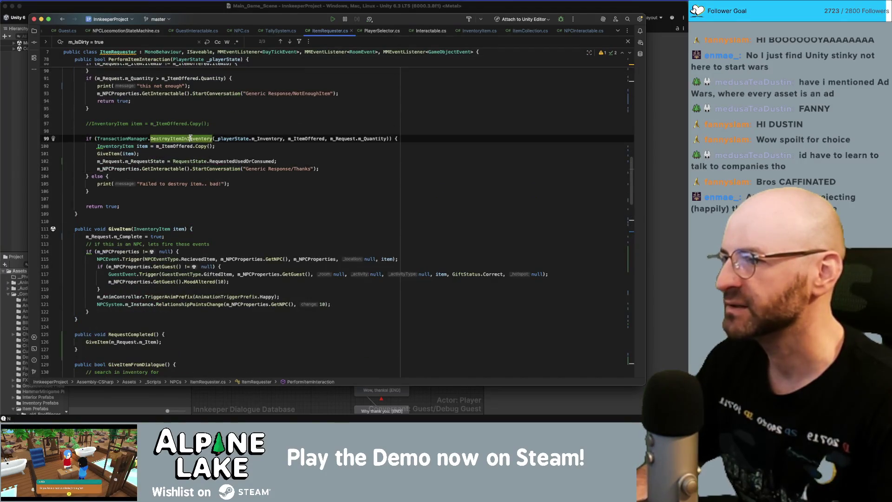
click(247, 162)
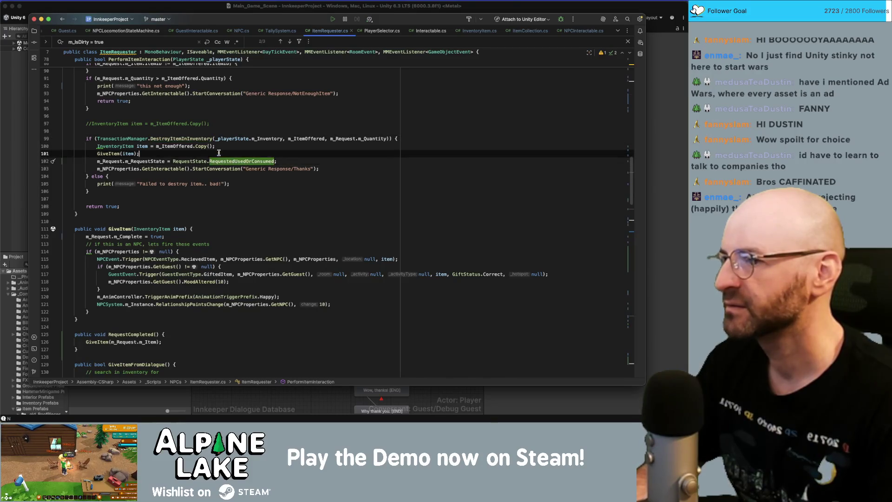
click(263, 148)
click(234, 168)
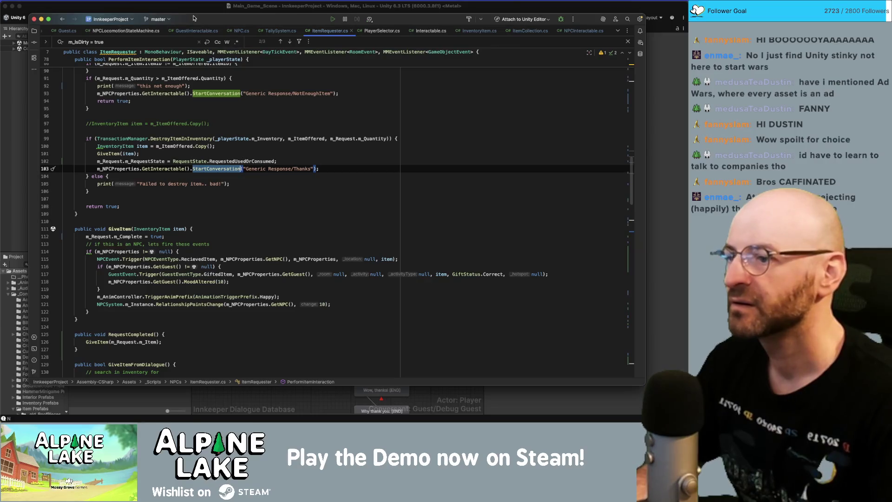
key(super+Tab)
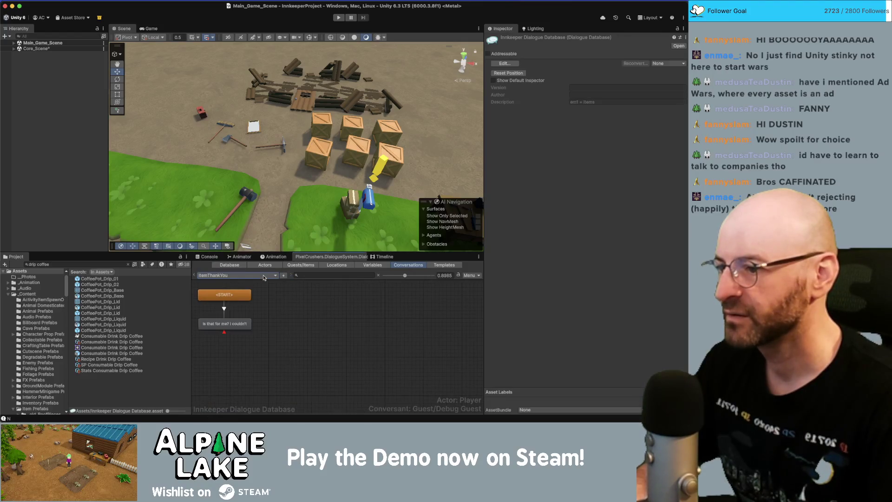
Step: Load GuestStates/ConsumableRequestUsed in the Conversations dropdown, inspect its thank-you node, and select its title
click(264, 278)
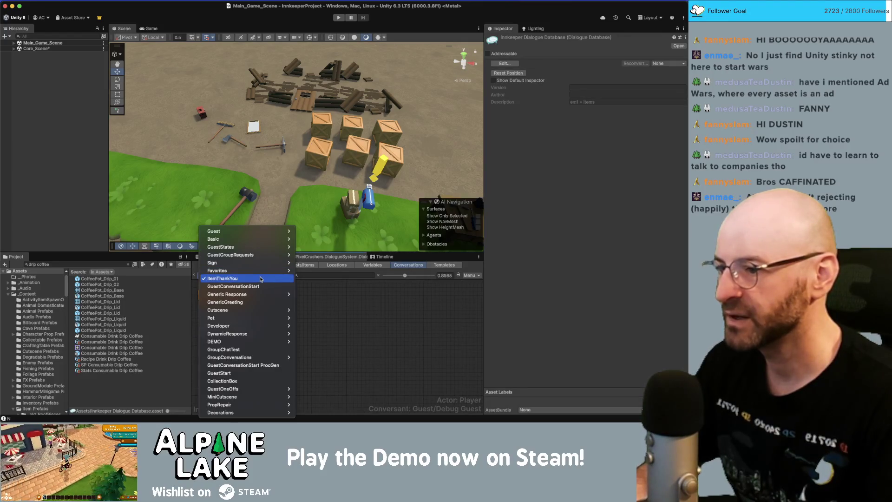
key(Escape)
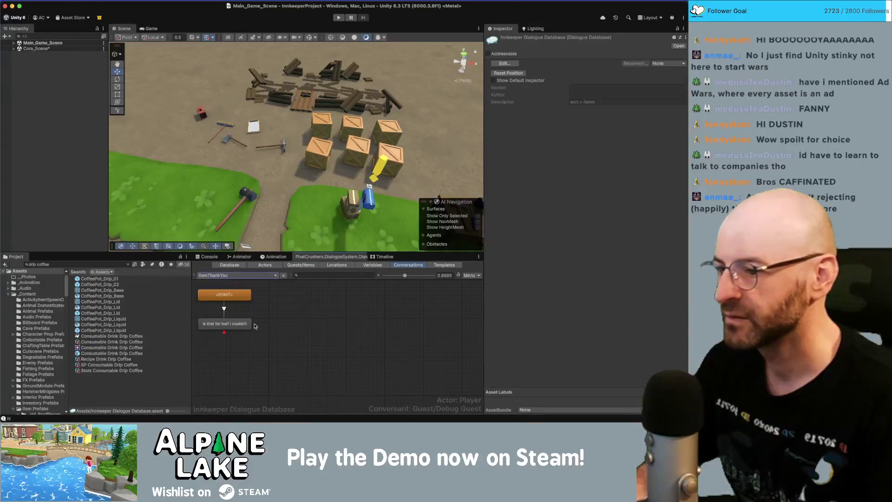
click(273, 276)
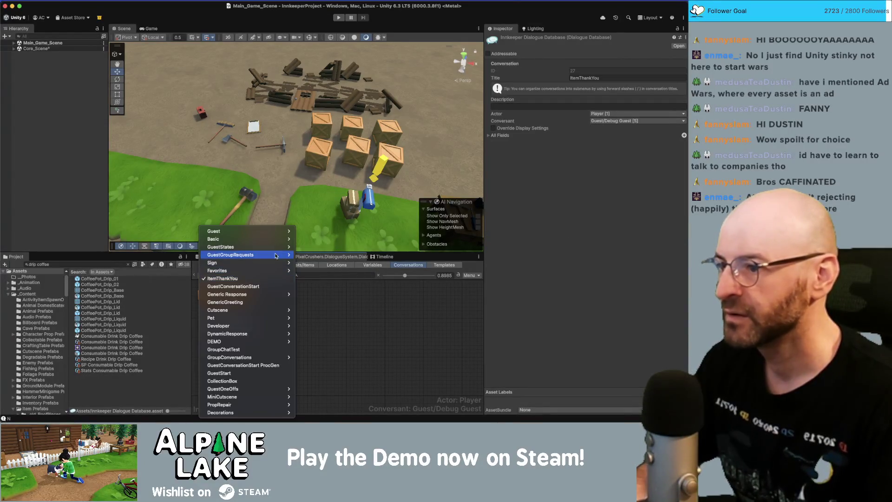
mouse_move(277, 247)
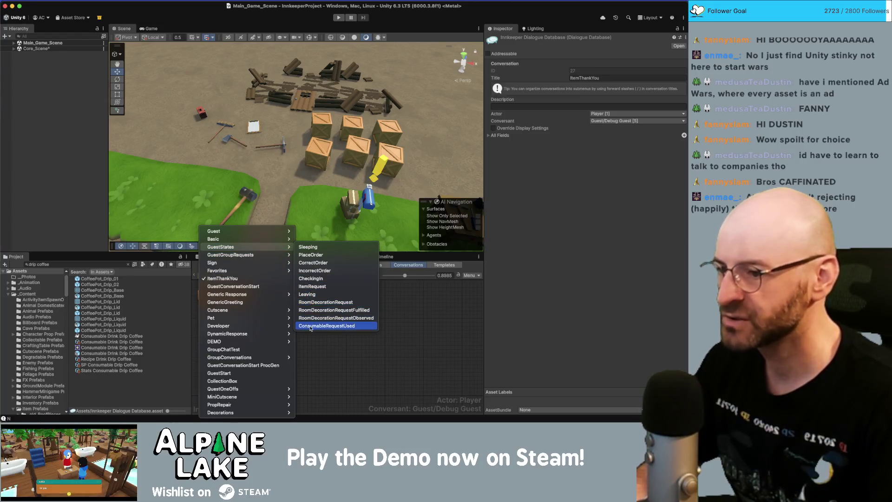
click(311, 326)
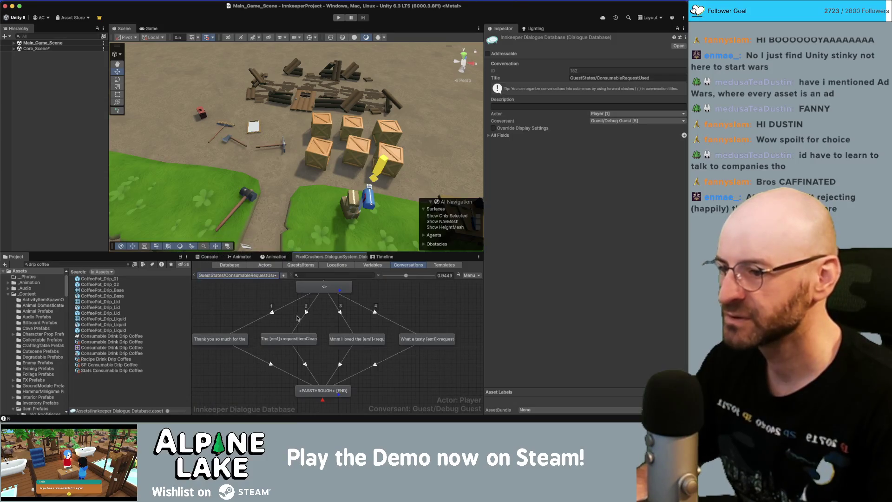
click(226, 339)
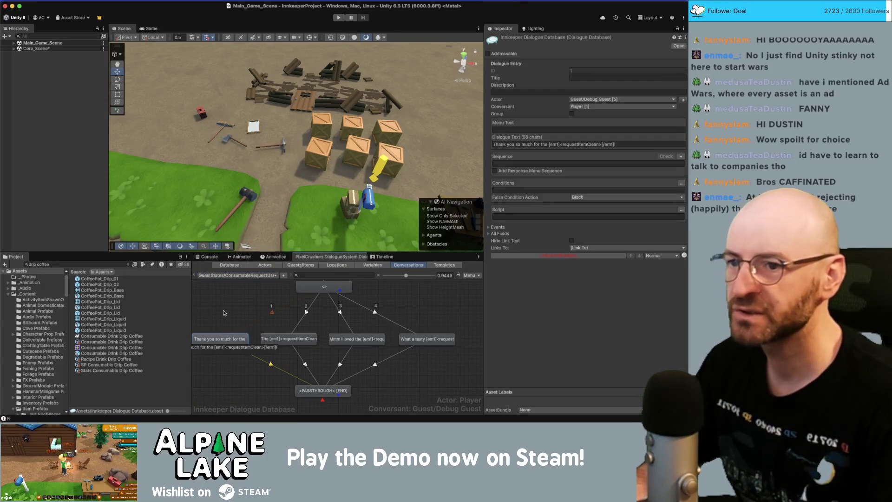
click(224, 313)
click(606, 78)
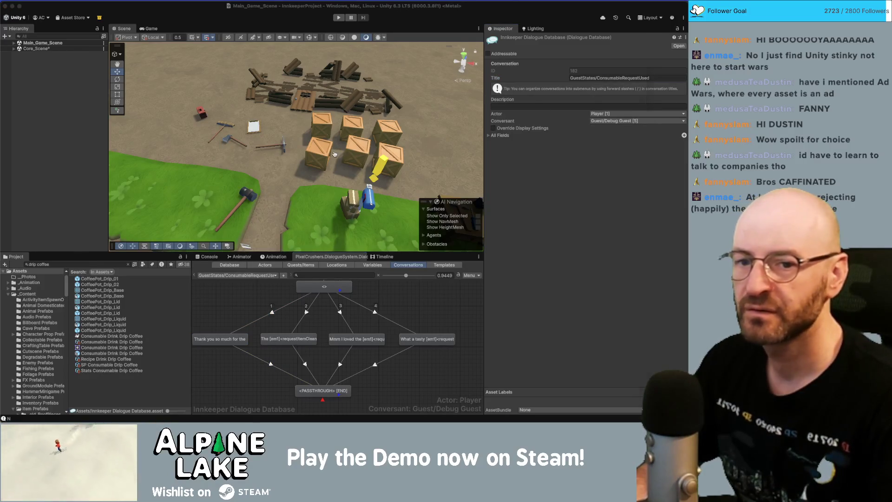
key(super+Tab)
Step: Replace 'Generic Response/Thanks' with 'GuestStates/ConsumableRequestUsed' in the StartConversation call on line 103
drag(244, 168, 314, 168)
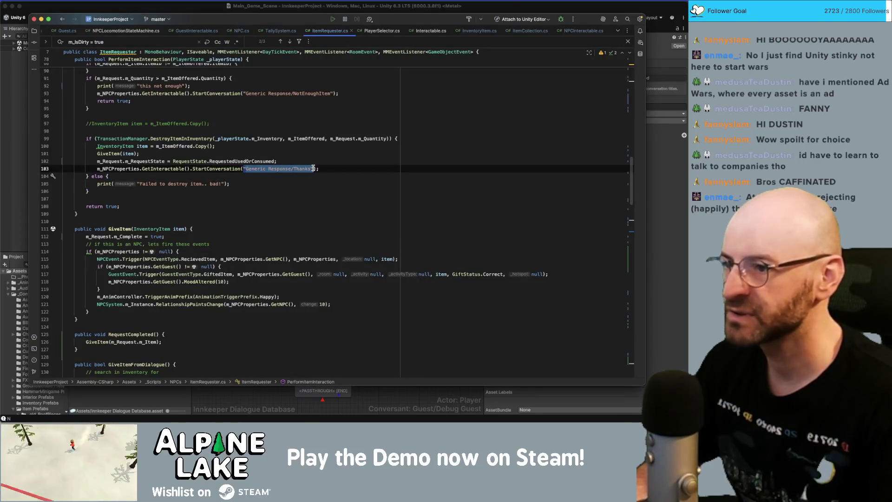
text(GuestStates/ConsumableRequestUsed)
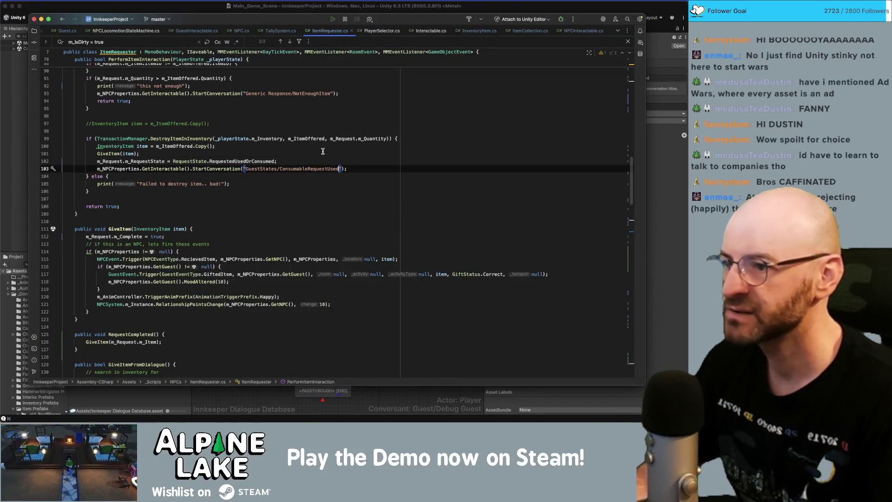
click(322, 153)
scroll(357, 164, up, 3)
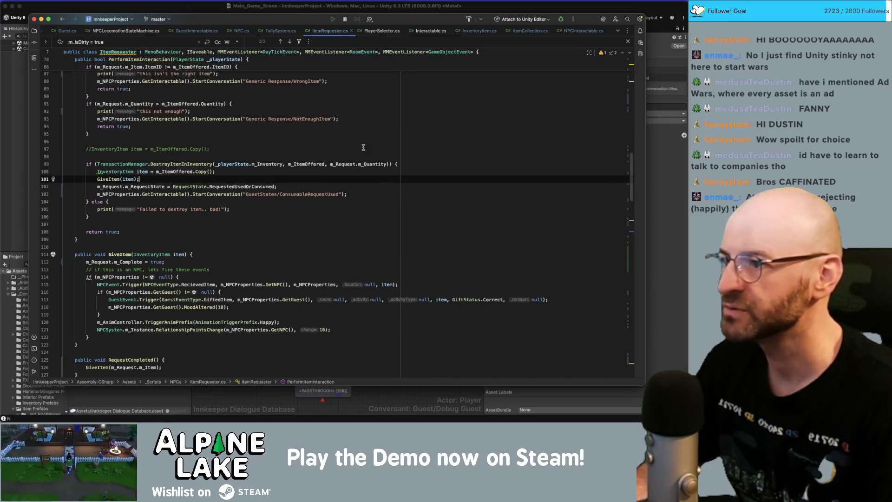
click(360, 170)
click(207, 12)
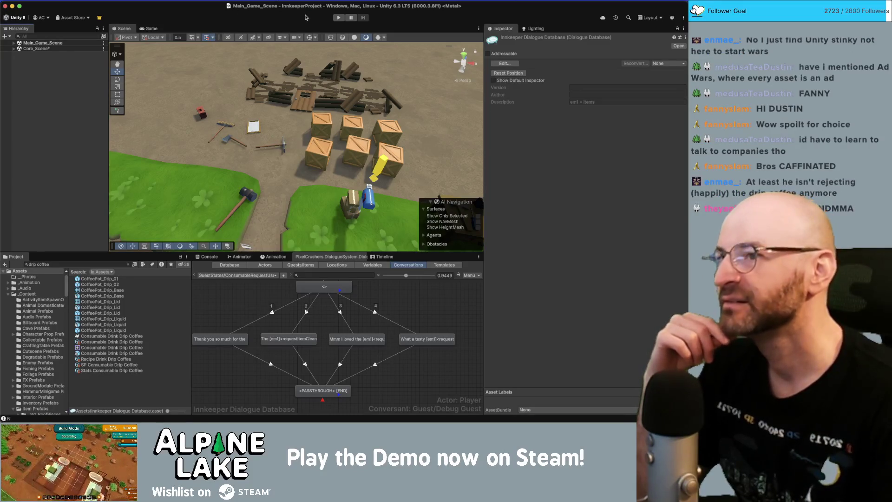
Step: Start play mode, walk to the waiting guest, and accept their room request
click(332, 17)
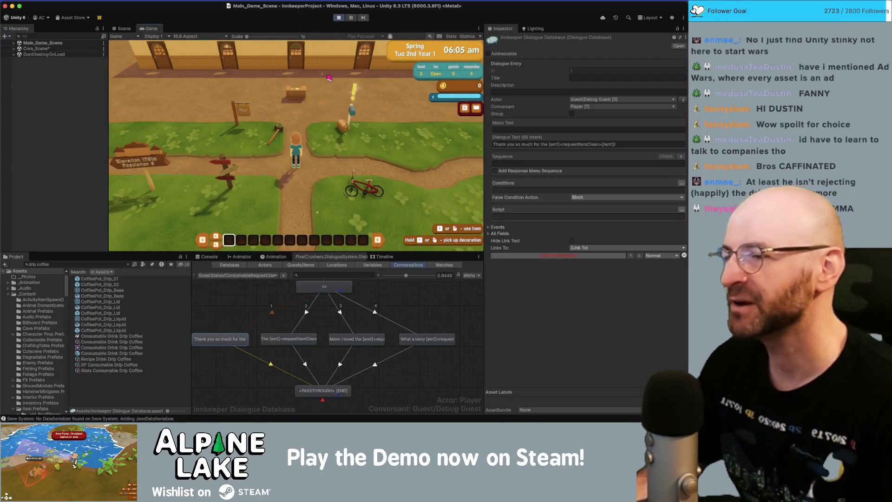
key(w)
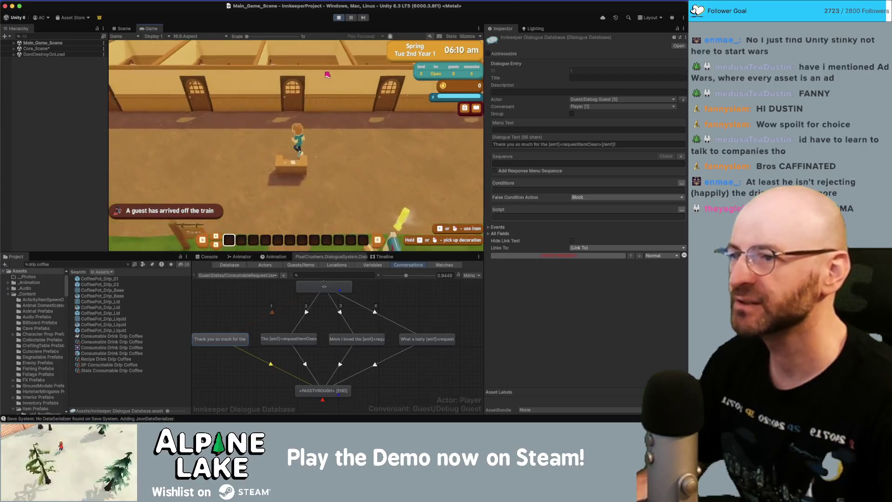
key(w)
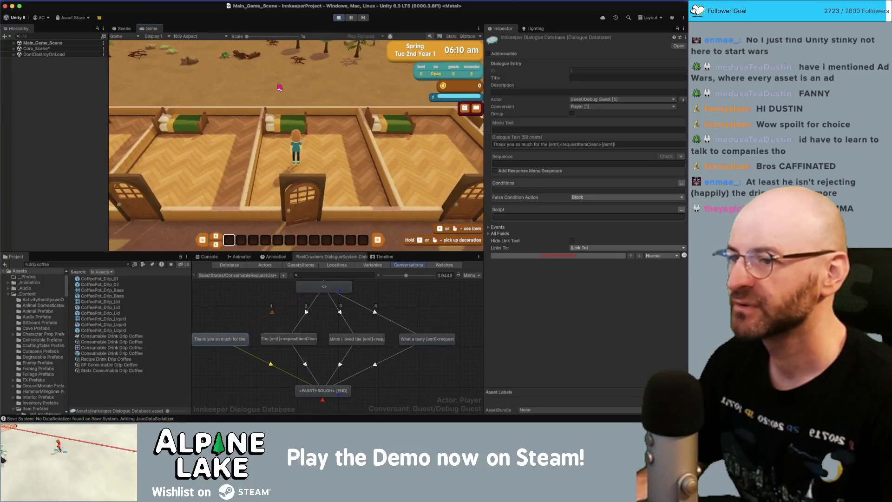
key(s)
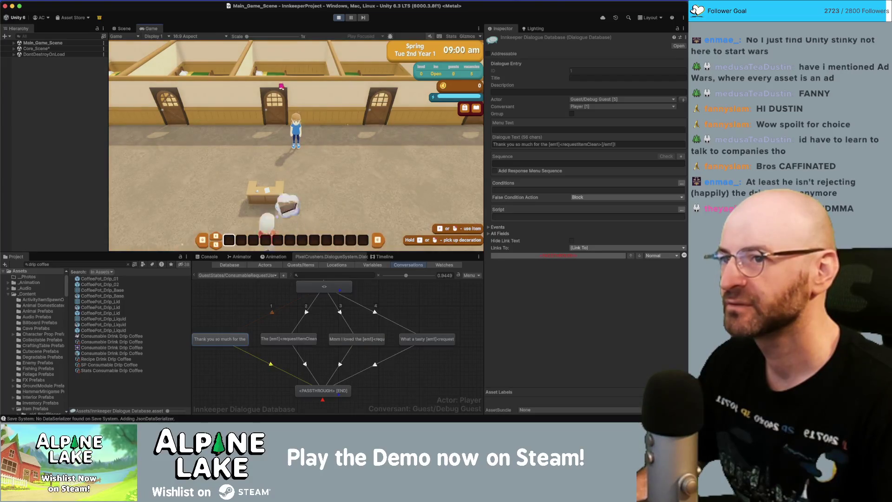
key(s)
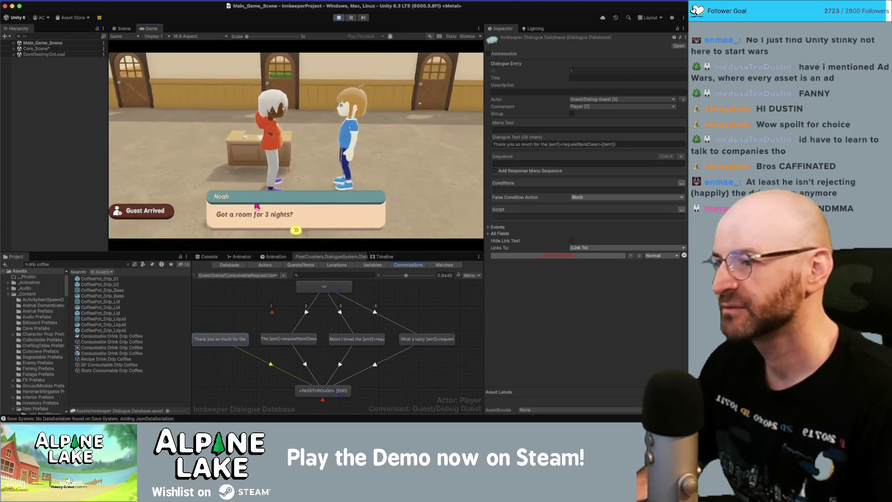
key(space)
key(space)
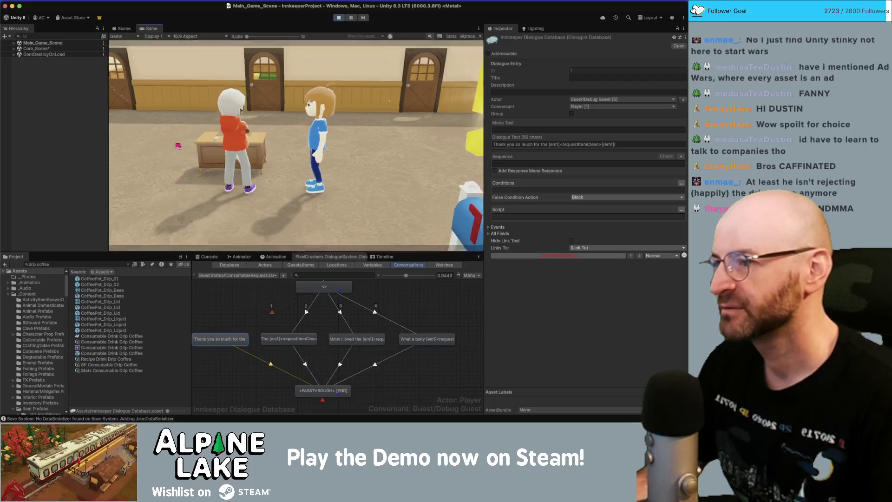
key(space)
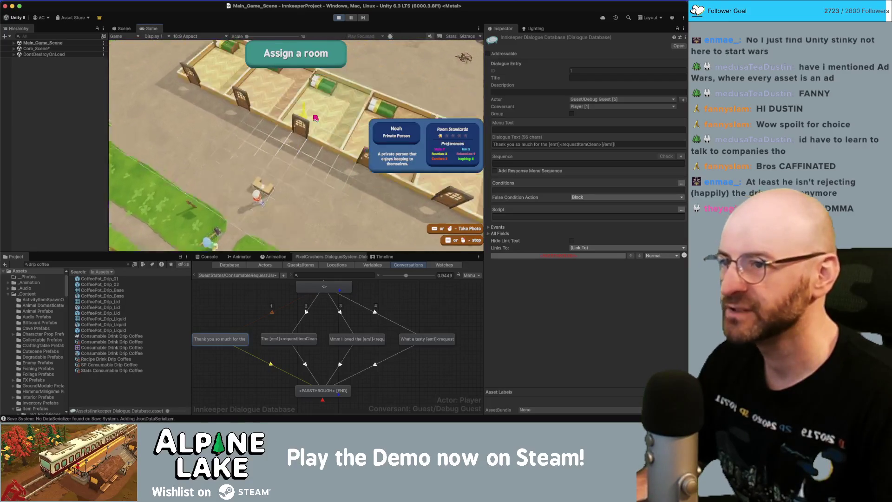
click(316, 117)
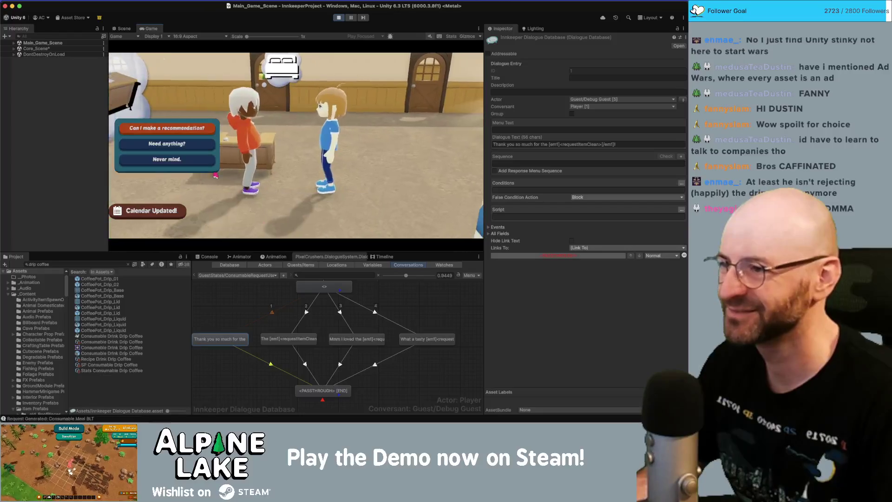
Step: Ask the guest 'Need anything?', then give the player a Consumable Meal BLT via Give Item Now
click(203, 147)
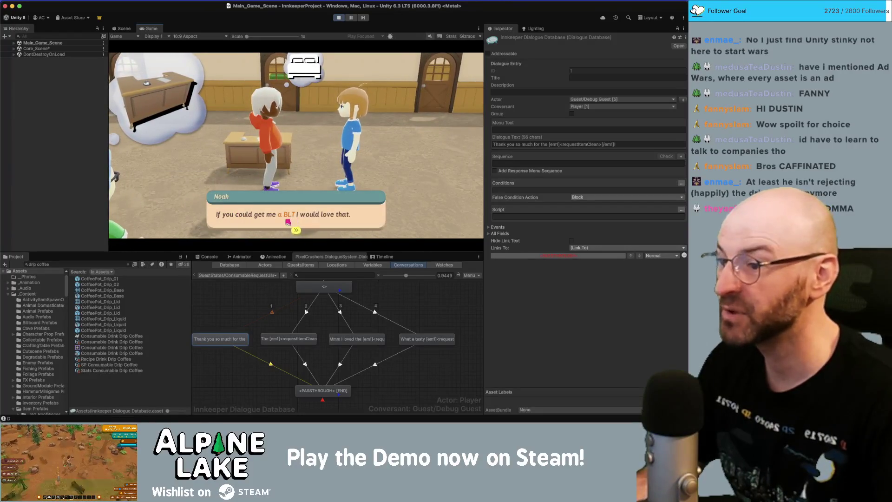
click(104, 264)
text(b)
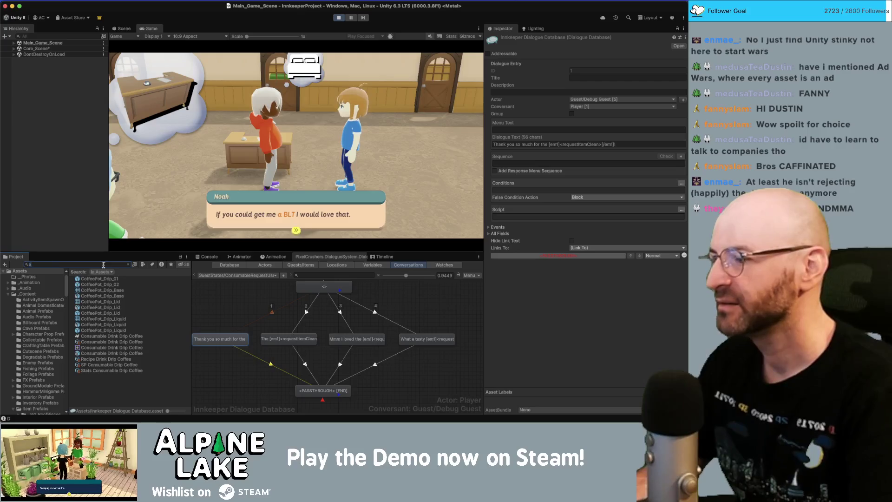
key(BackSpace)
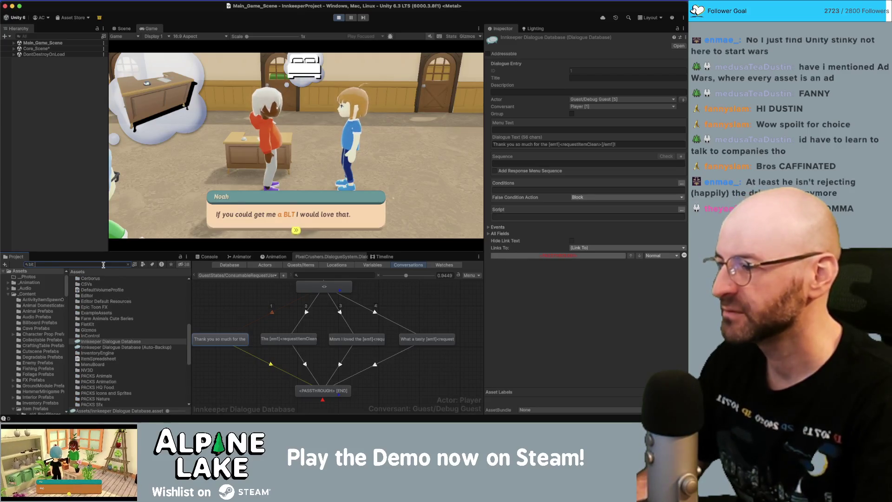
text(lt)
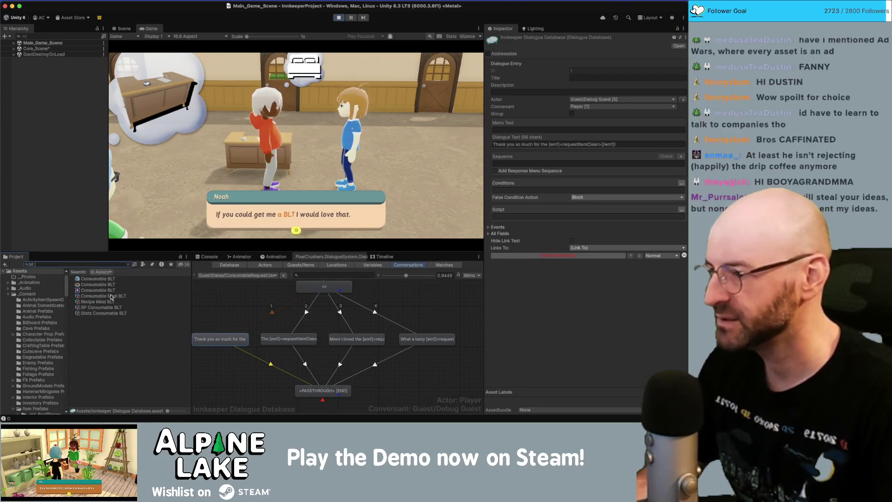
click(110, 296)
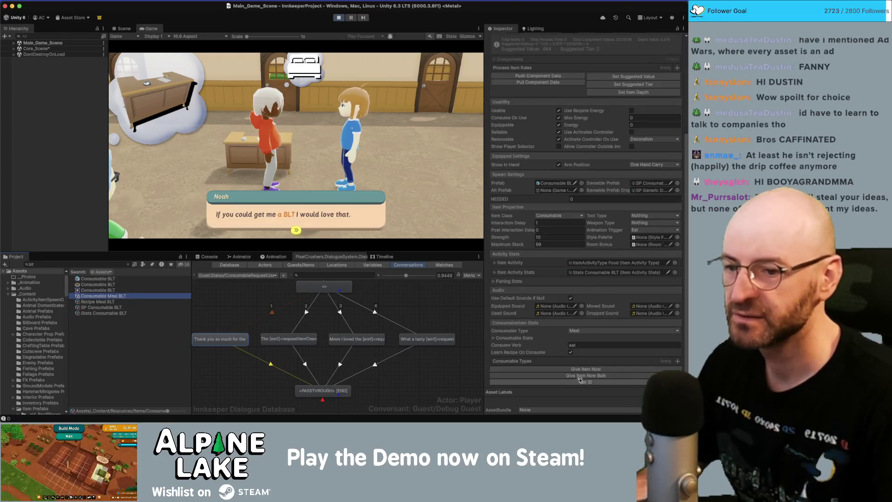
click(578, 370)
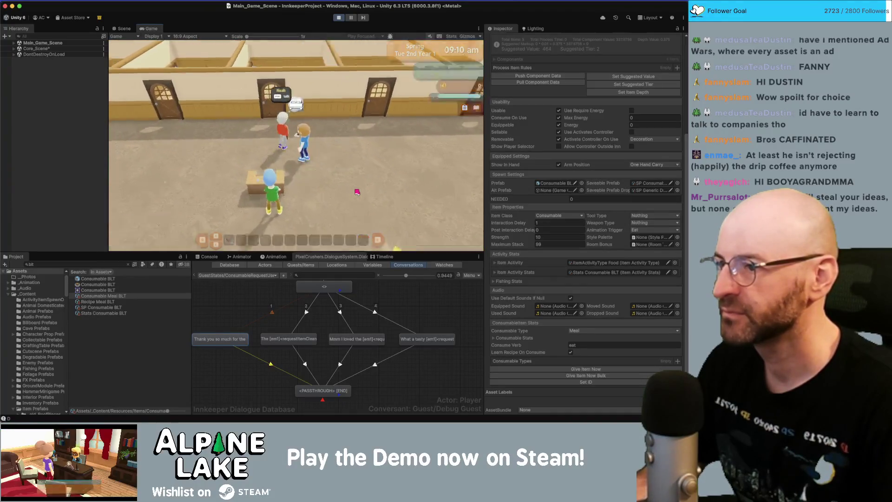
Step: Talk to the guest and choose Give BLT to hand it over
key(e)
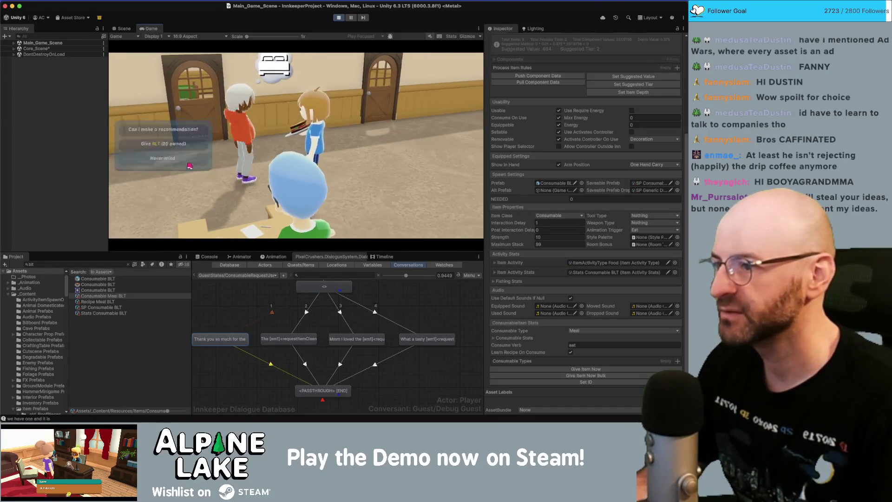
key(Down)
key(Return)
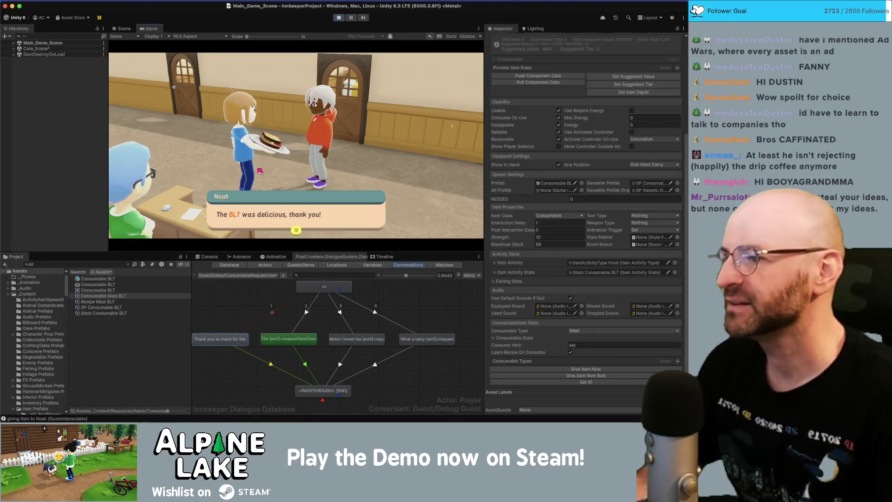
Step: Load the ItemThankYou conversation from the dialogue editor's conversation dropdown
click(257, 279)
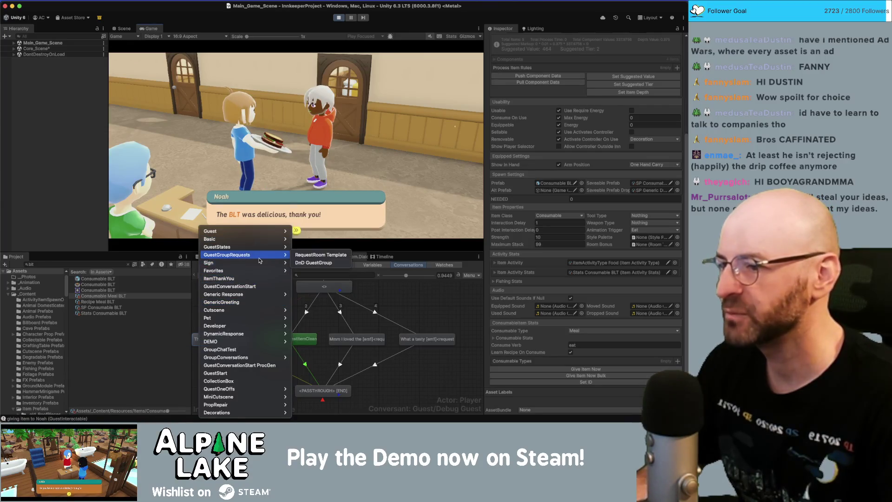
mouse_move(259, 261)
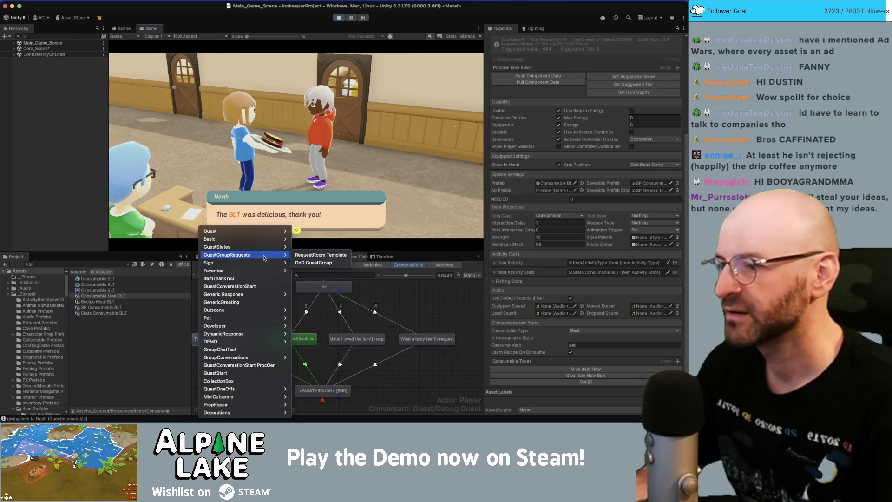
click(384, 291)
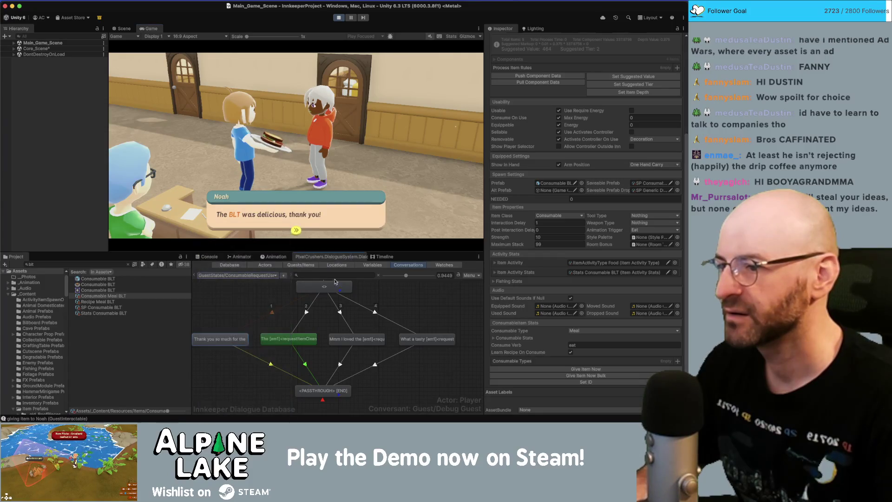
right_click(275, 277)
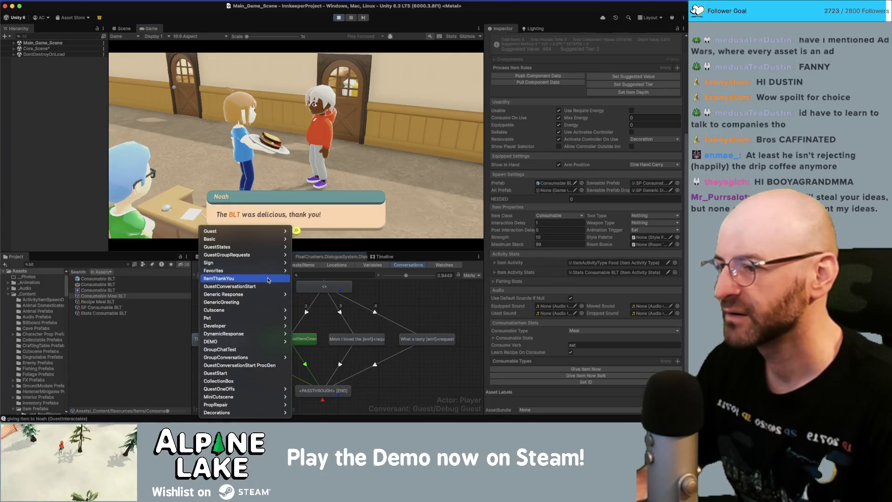
click(268, 280)
Step: Switch to the ConsumableRequestUsed conversation and pick 'Need anything else?' to end the guest's dialogue
click(260, 277)
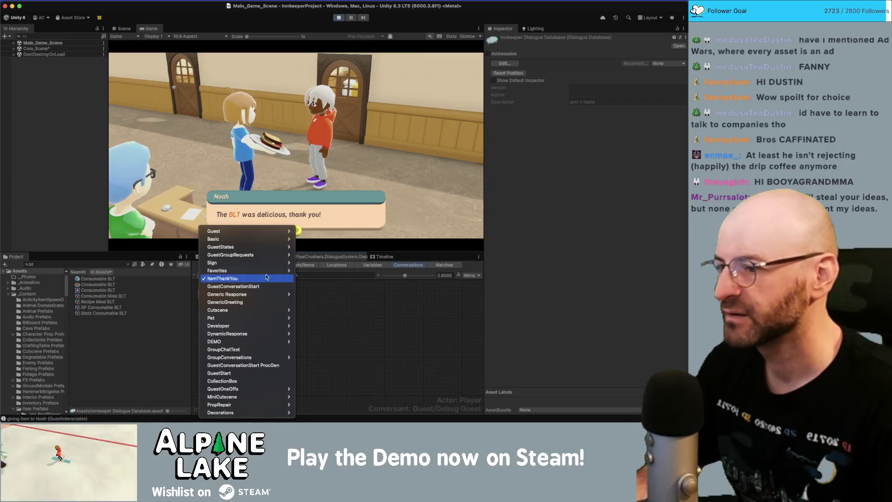
mouse_move(266, 260)
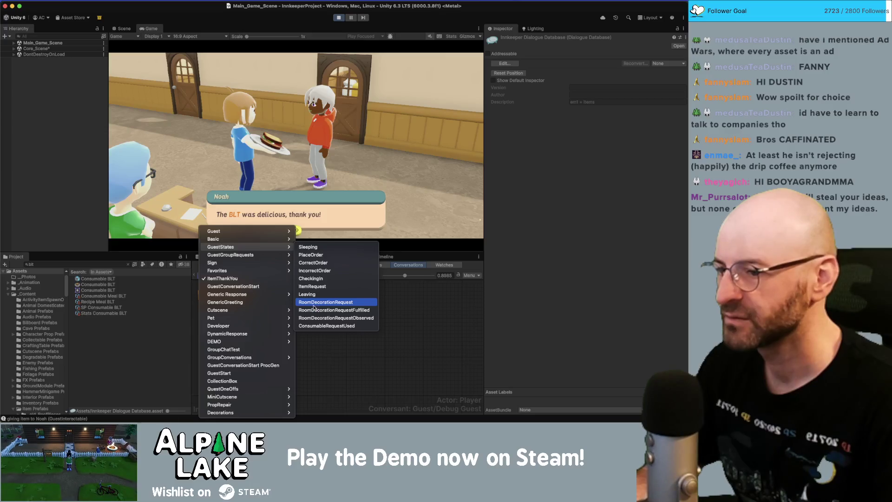
click(318, 327)
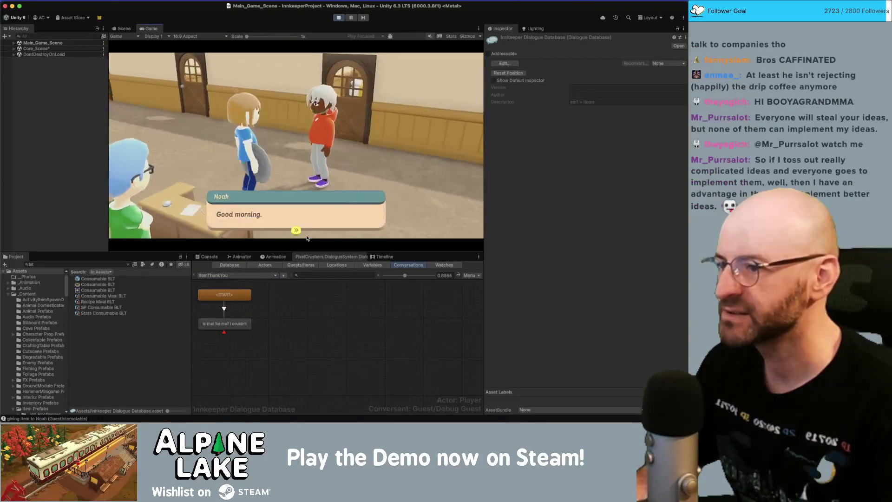
click(170, 148)
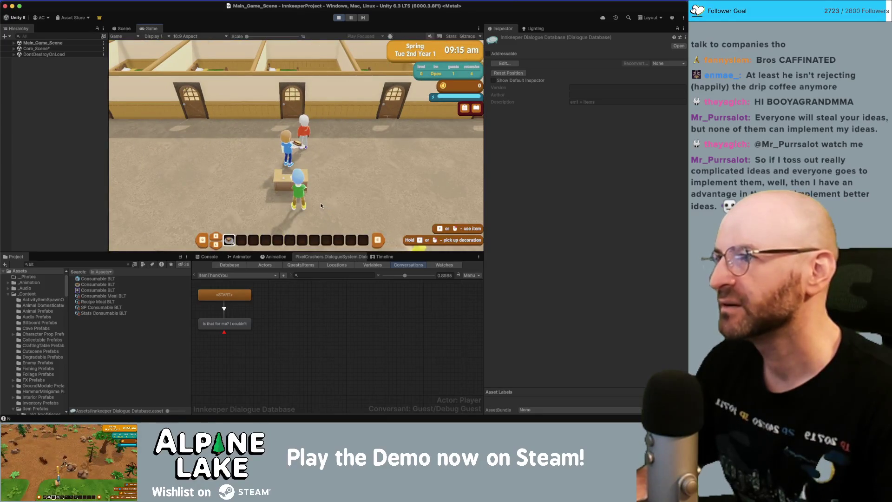
Step: Stop play mode and return to the dialogue editor's Conversations tab with the conversation list open
click(340, 18)
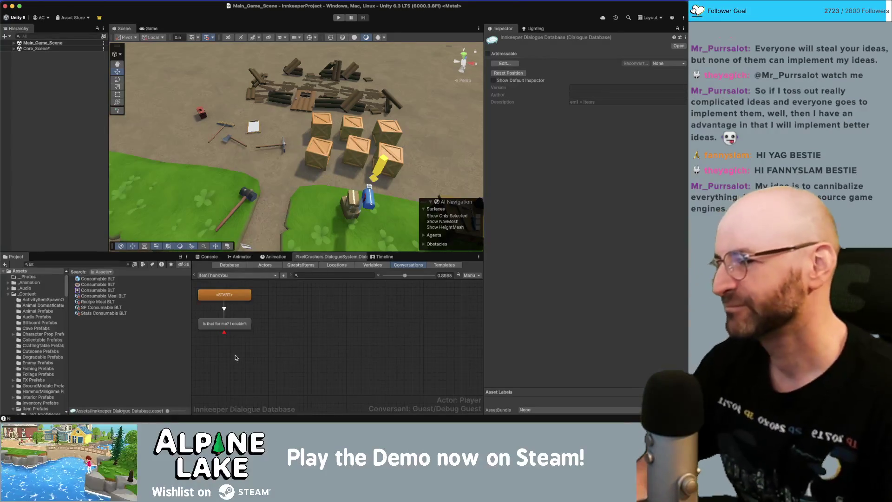
click(260, 267)
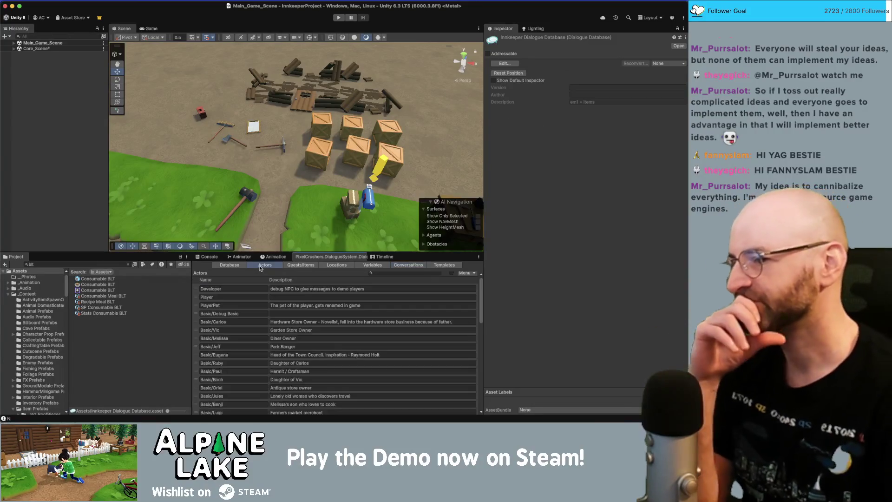
click(398, 266)
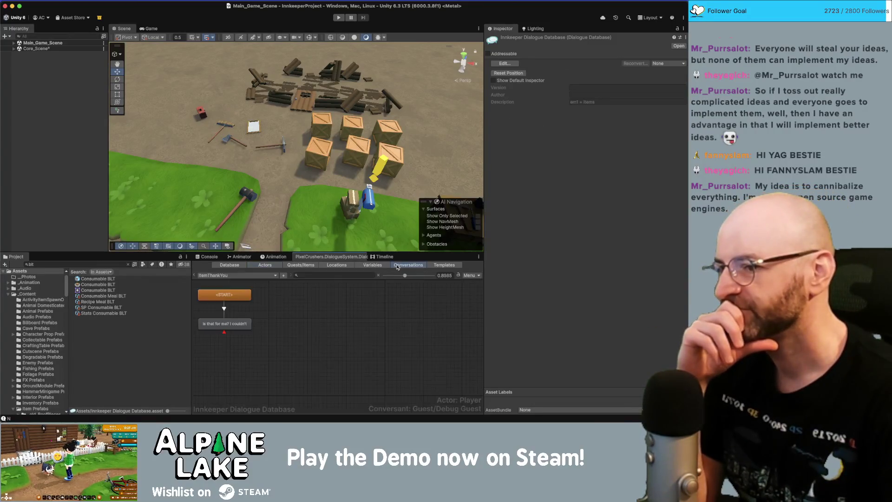
click(245, 276)
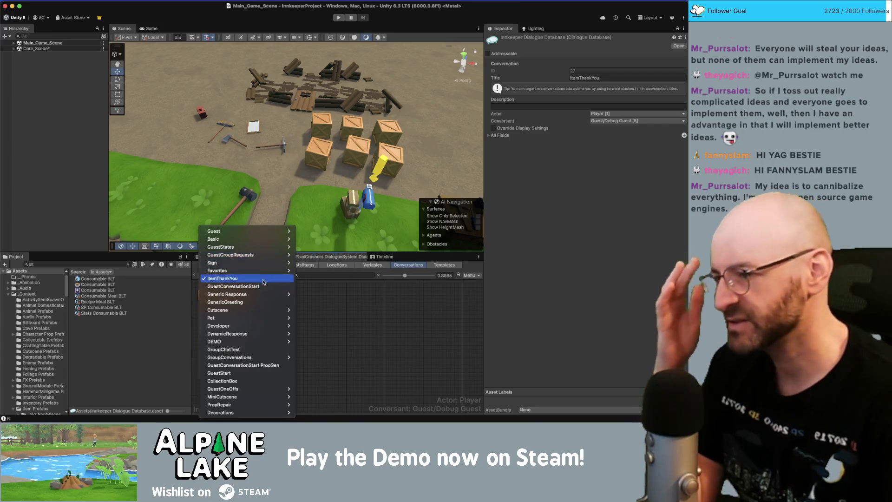
Step: Load RoomDecorationRequestFulfilled and inspect its replies, e.g. 'Sweet, thank you very much!' and 'You're too kind.'
mouse_move(262, 251)
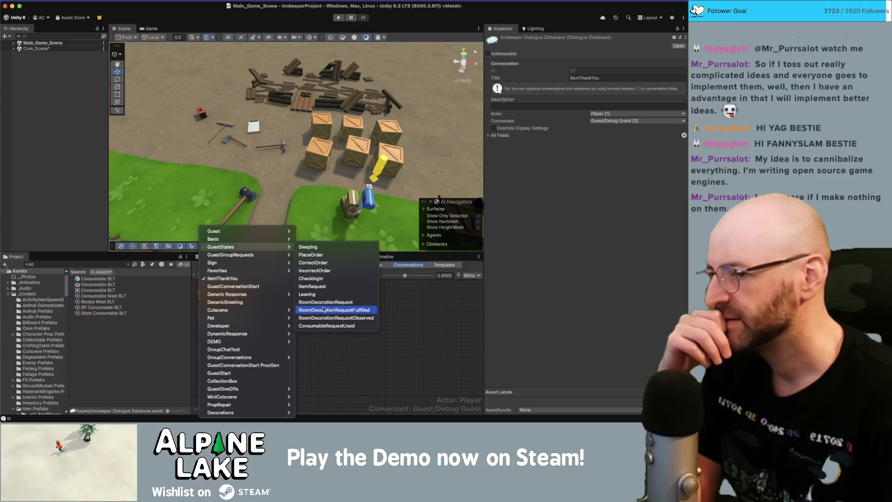
click(323, 310)
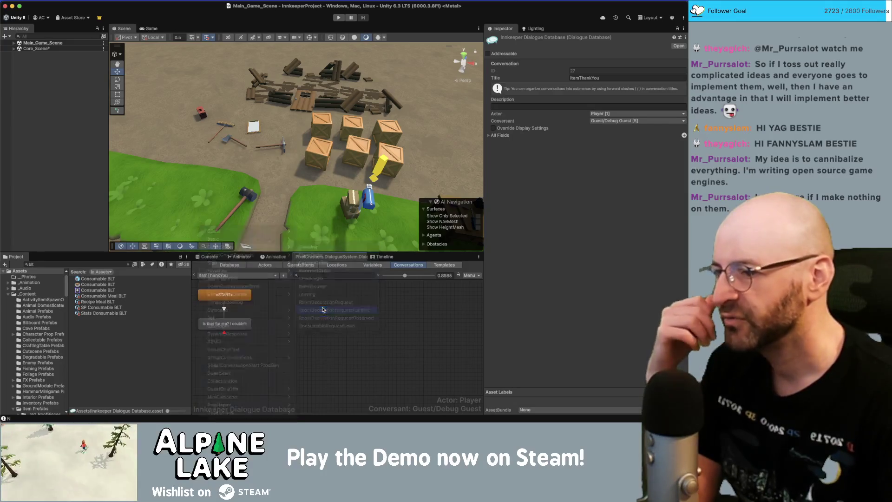
click(234, 355)
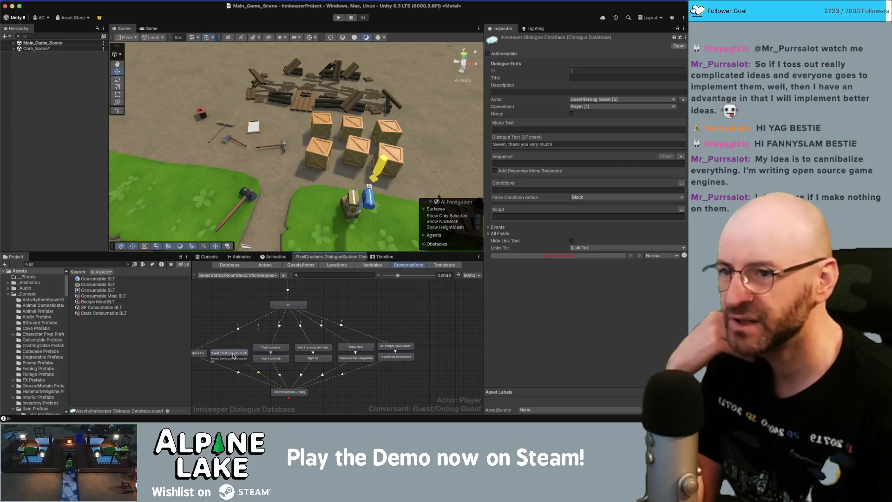
click(271, 359)
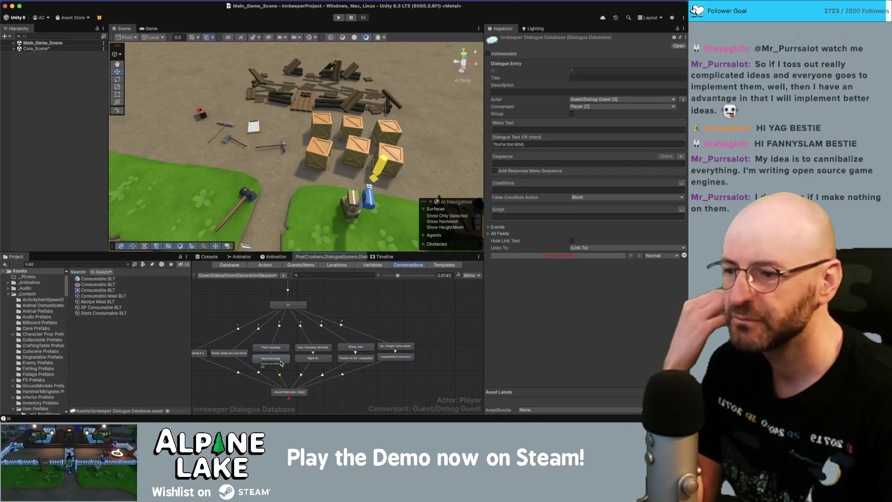
drag(266, 341, 298, 331)
click(222, 343)
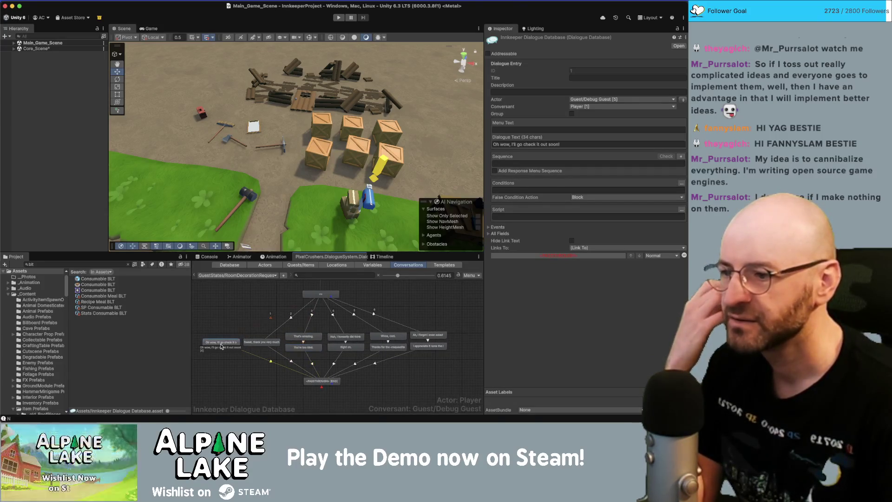
click(279, 320)
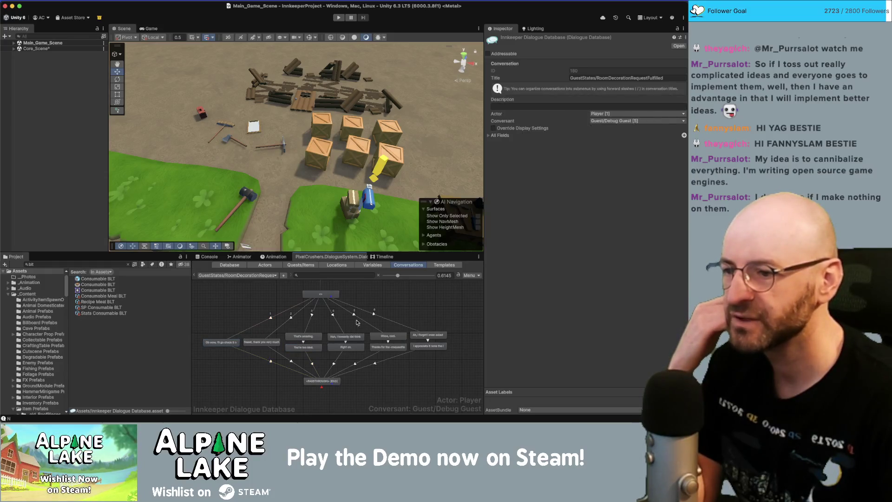
click(258, 275)
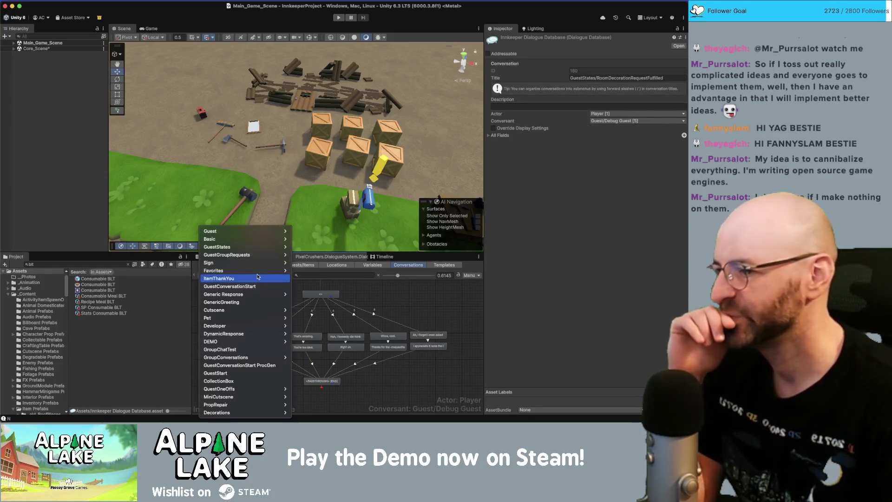
click(428, 303)
Step: Duplicate the RoomDecorationRequestFulfilled conversation
right_click(428, 299)
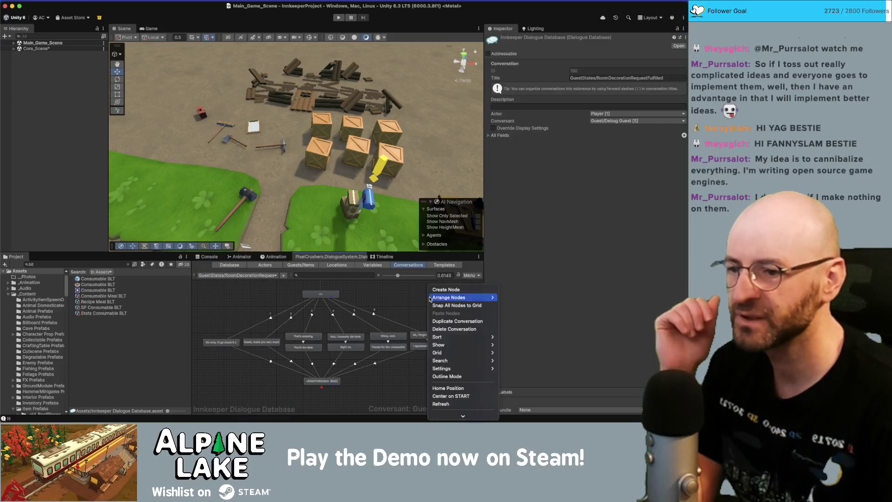
click(446, 322)
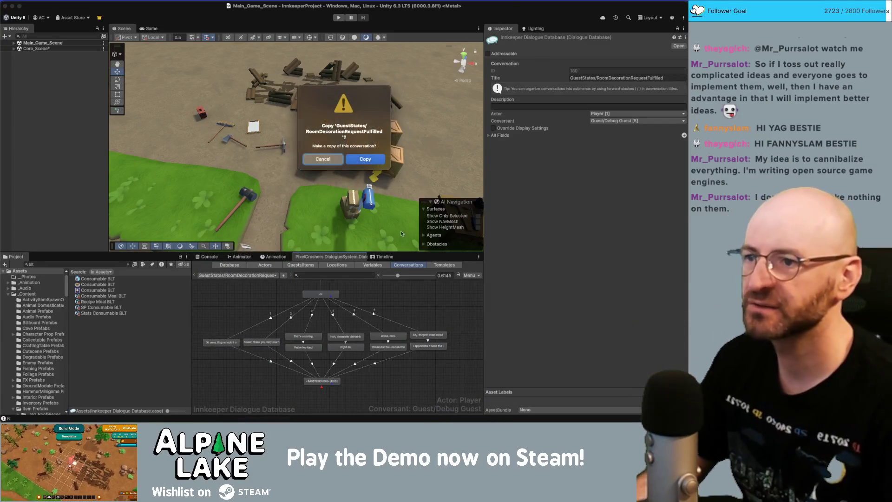
click(371, 158)
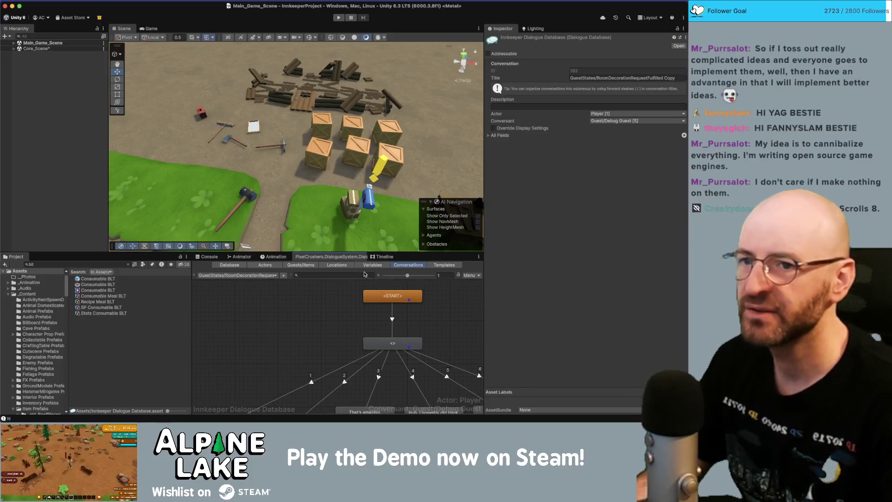
Step: Retitle the copy to GuestStates/ConsumableRequestThankYou
click(611, 78)
click(608, 78)
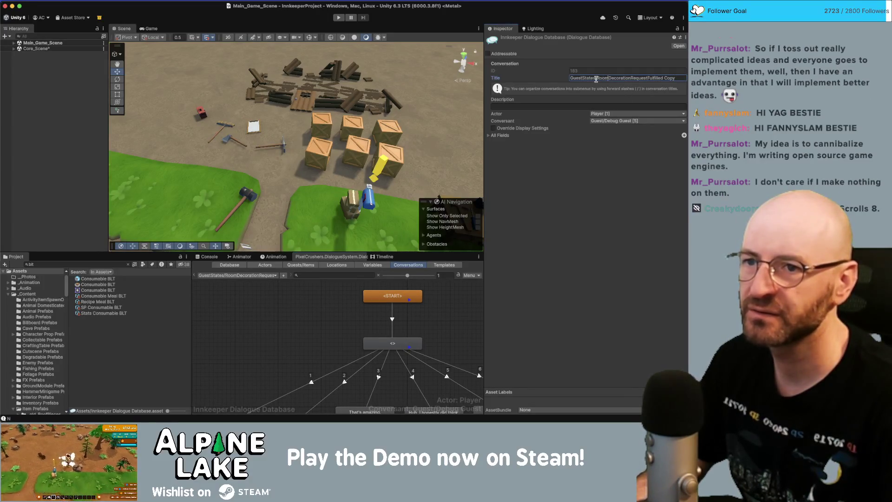
drag(596, 78, 631, 78)
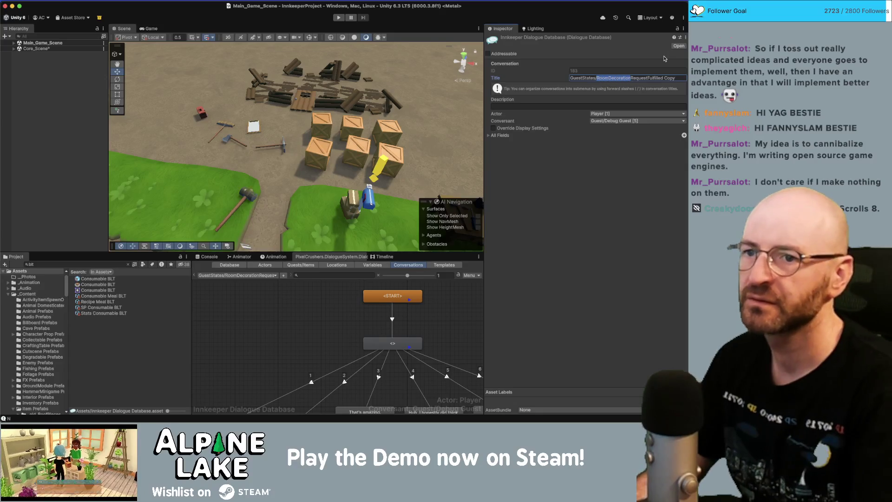
text(Consumable)
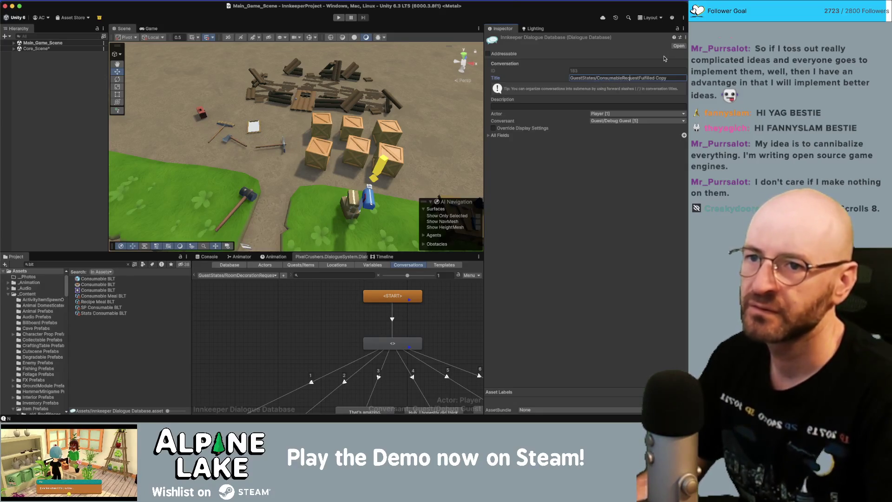
key(shift+End)
text(T)
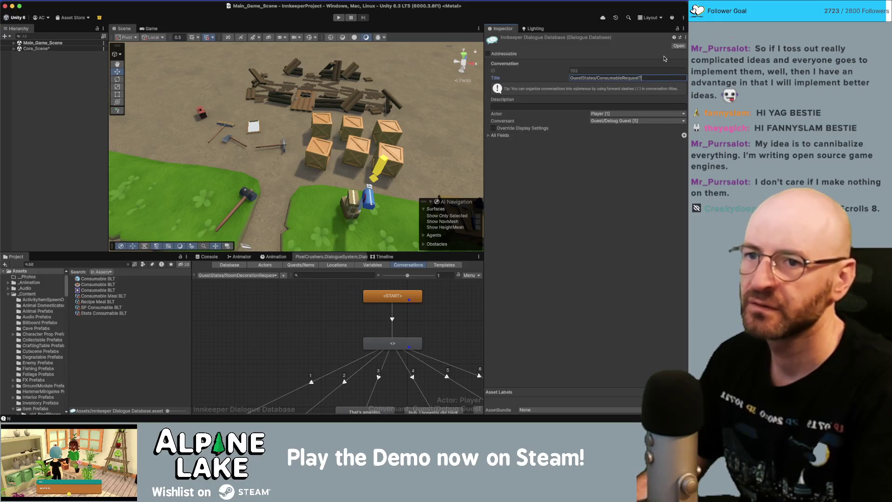
text(hankYou)
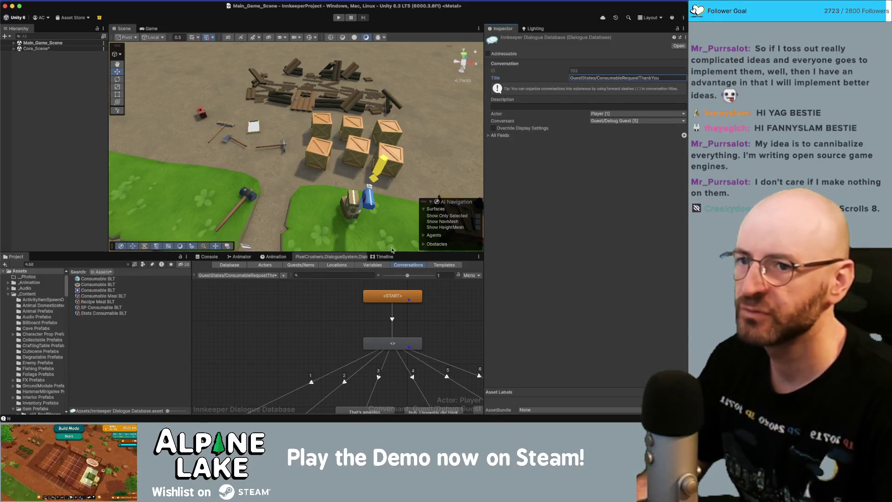
Step: Rewrite the 'Oh wow' reply to 'Oh wow, this [em1]<requestItemClean>[/em1] looks delicious'
scroll(303, 325, down, 5)
click(246, 365)
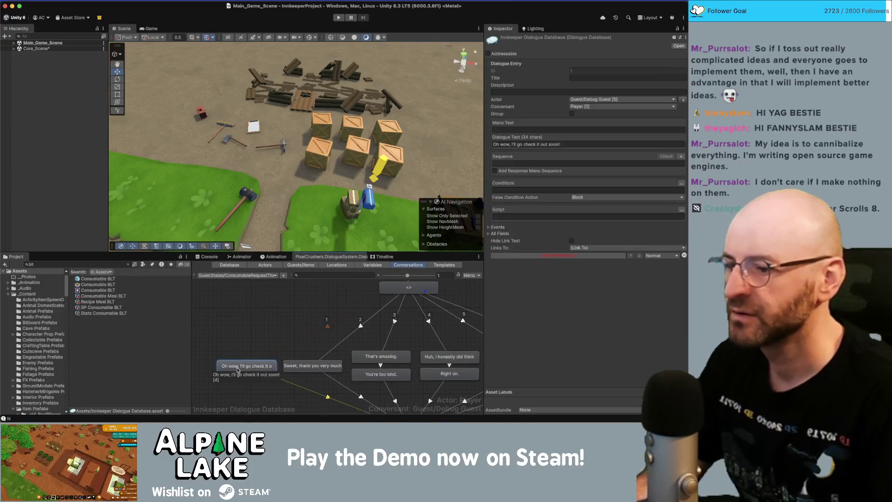
click(513, 144)
drag(513, 144, 597, 141)
key(BackSpace)
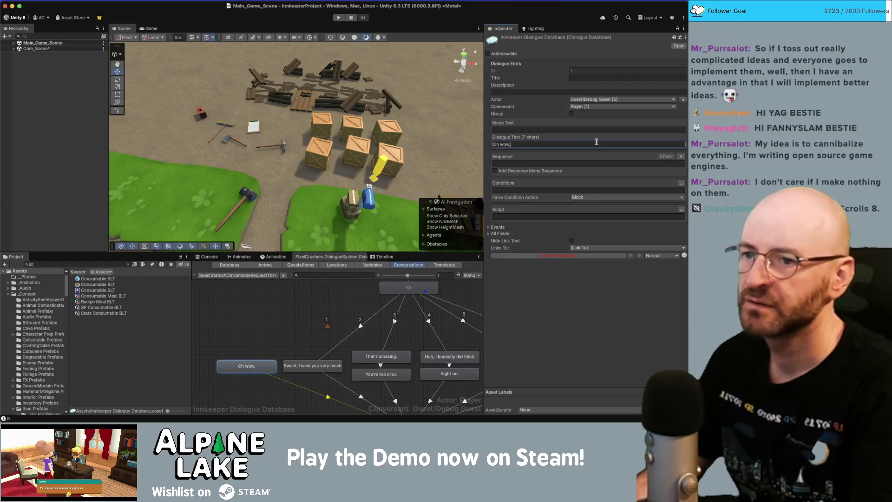
text( this <request!)
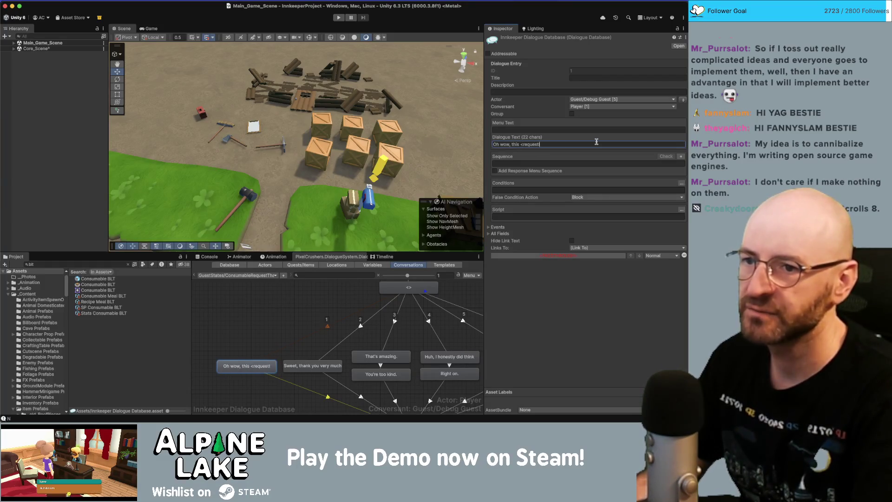
text(ItemClean>)
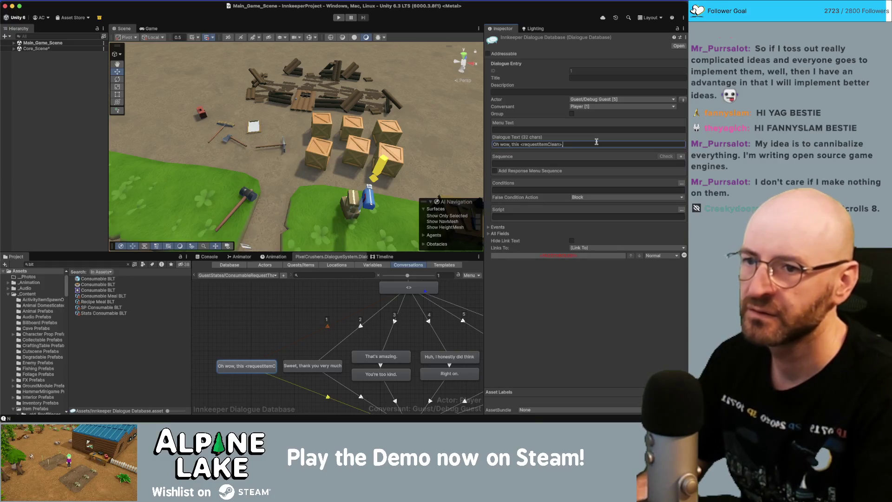
key(BackSpace)
key(BackSpace)
key(BackSpace)
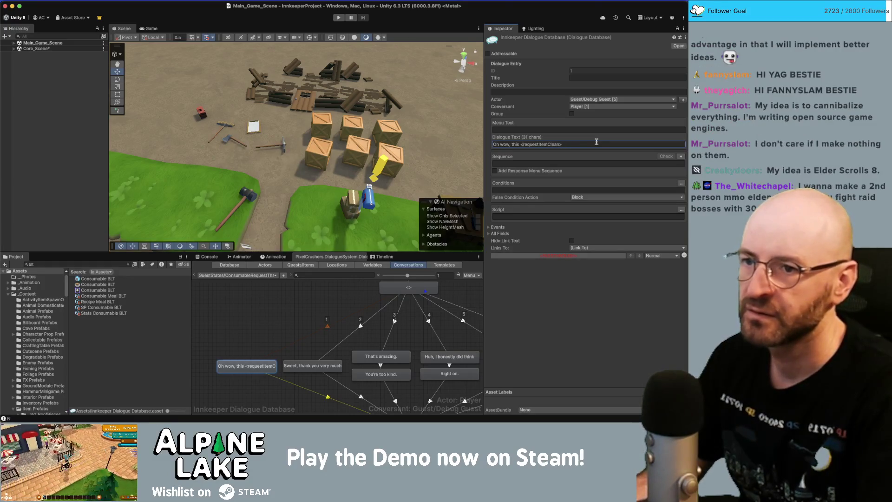
text([e)
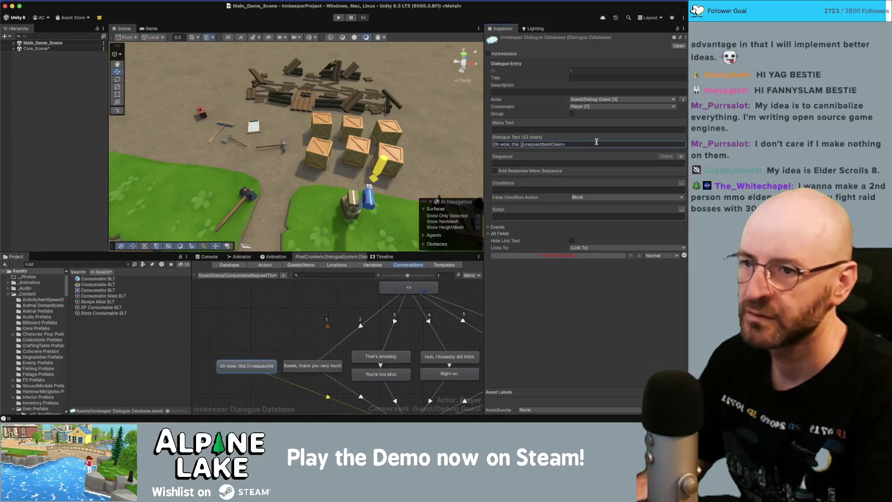
text(m4])
key(BackSpace)
key(BackSpace)
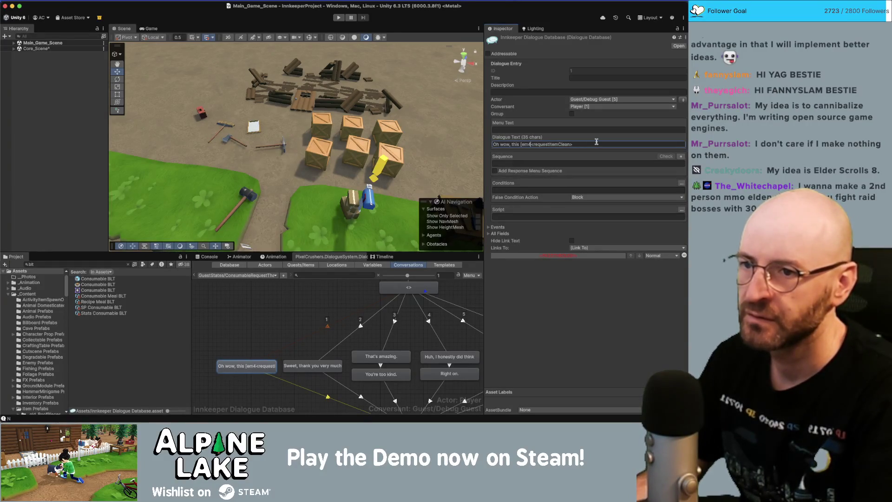
text(1])
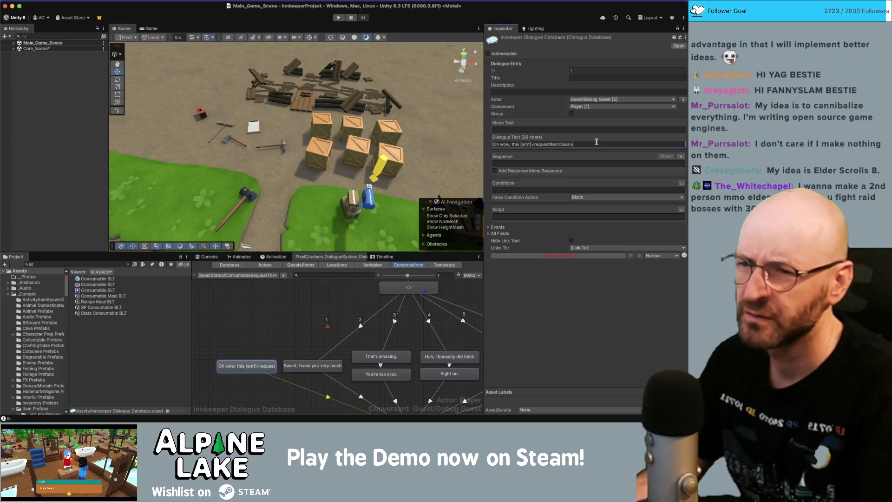
text(m1])
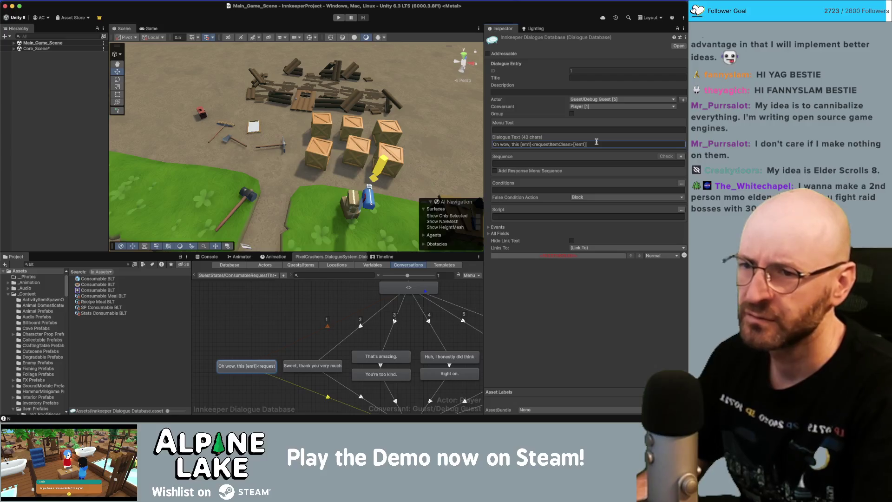
text(s delic)
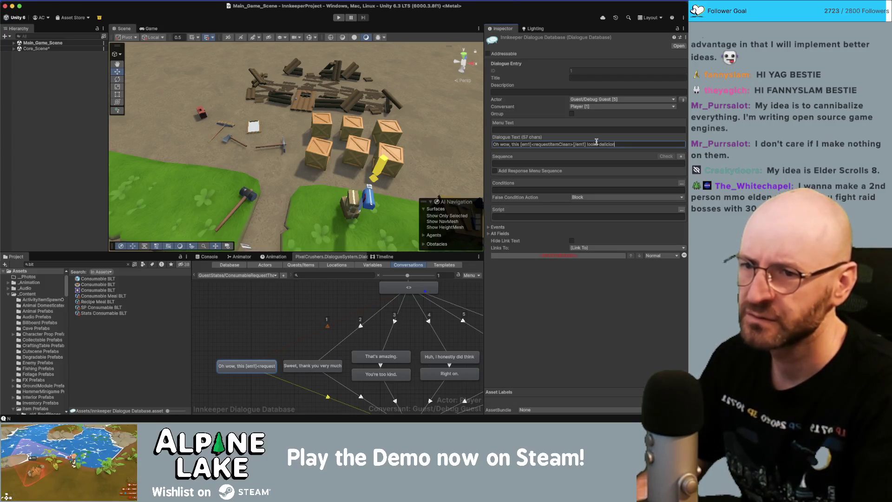
text(io)
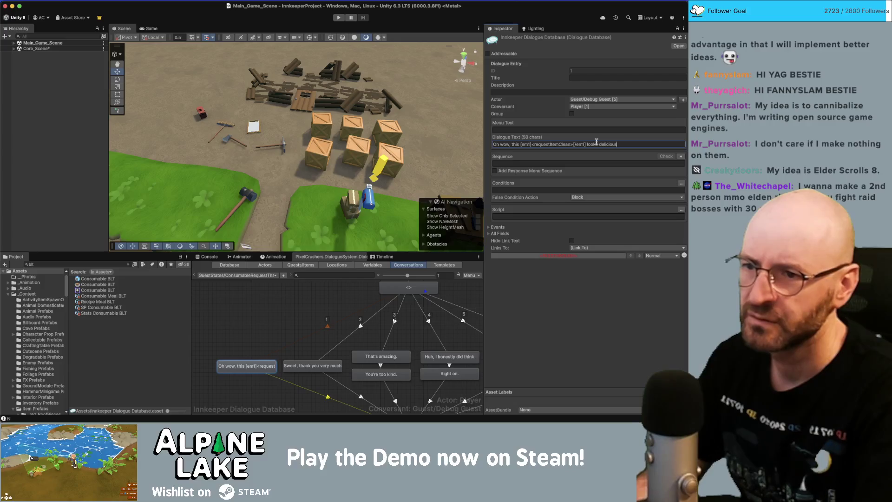
Step: Replace the 'Sweet, thank you very much' reply with 'Thanks for the [em1]<requestItemClean>[/em1]'
click(316, 363)
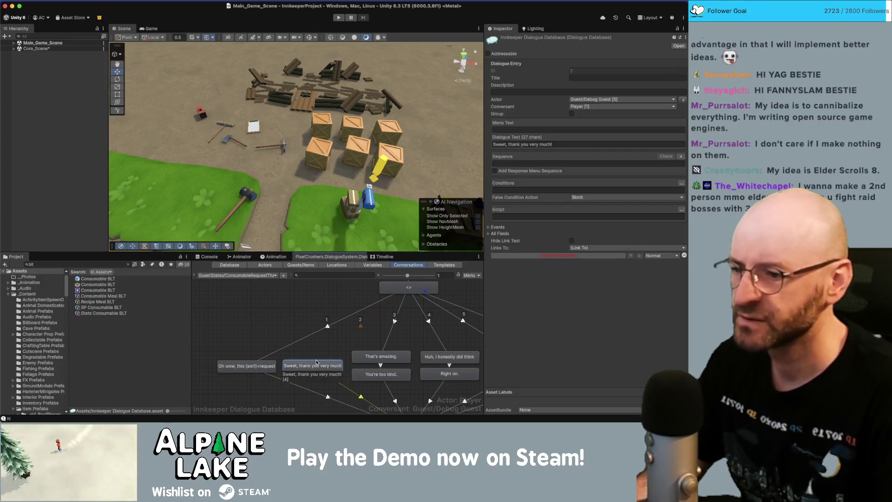
click(535, 145)
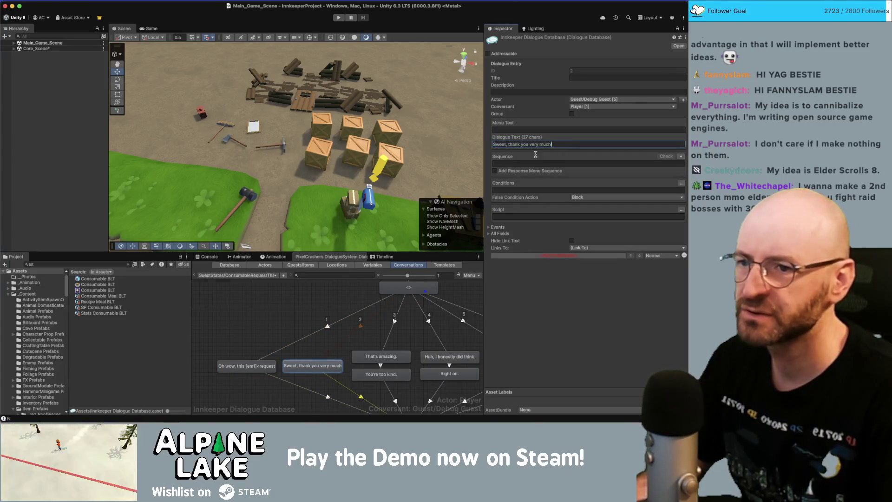
click(376, 347)
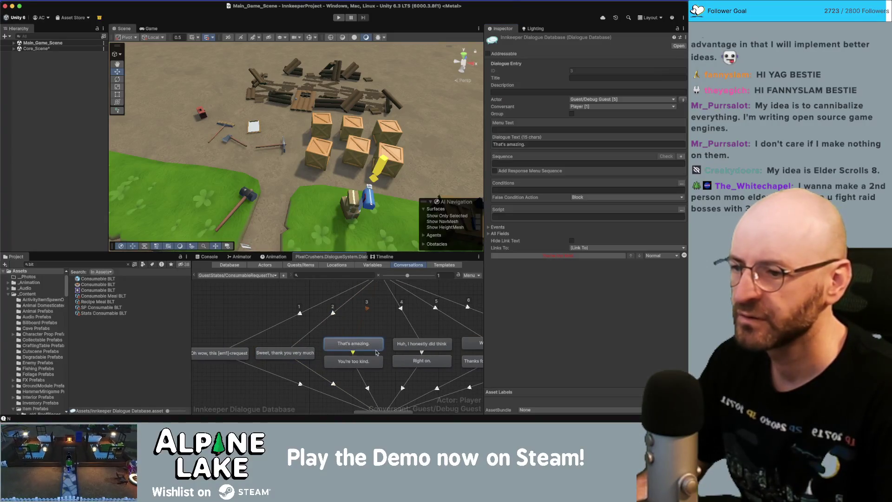
click(361, 365)
click(535, 143)
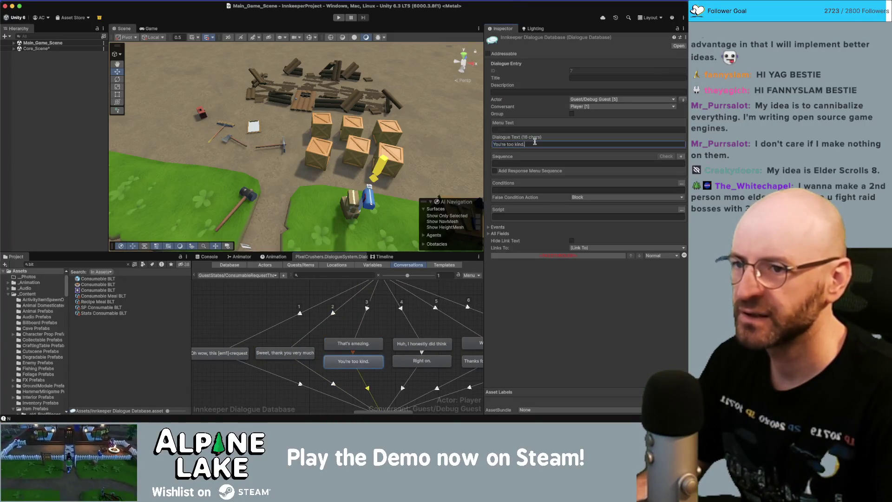
key(super+a)
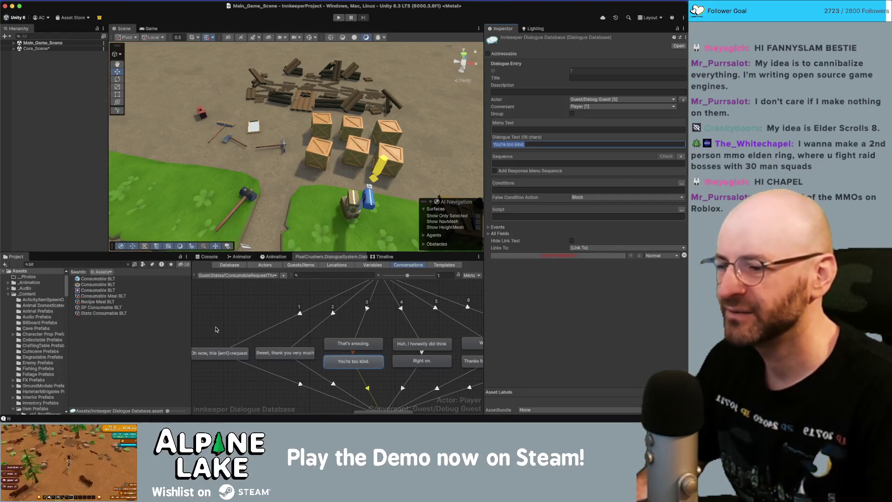
click(273, 345)
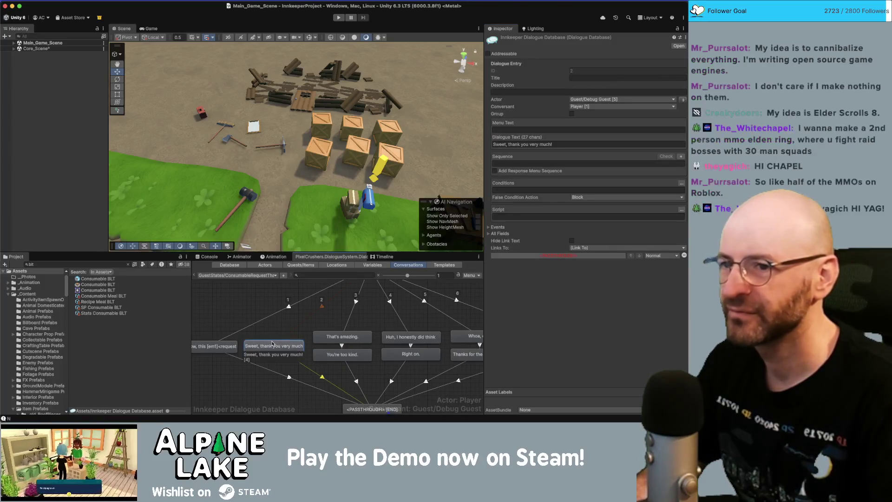
click(234, 341)
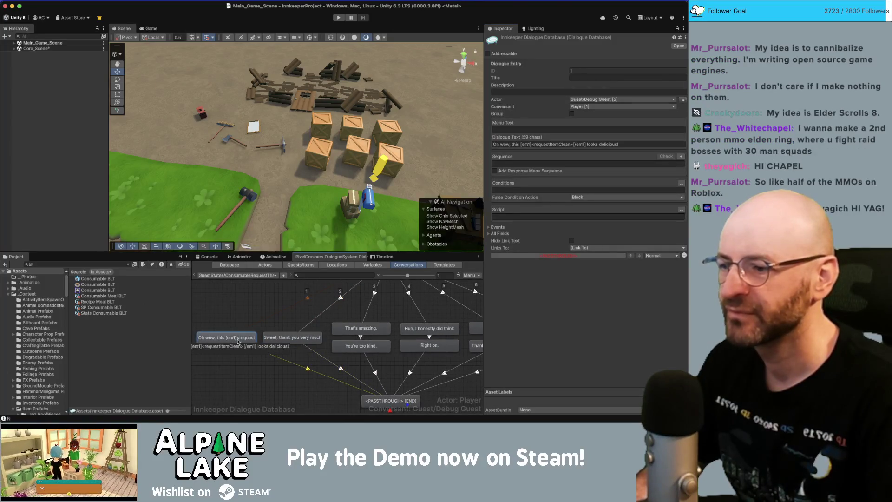
click(300, 339)
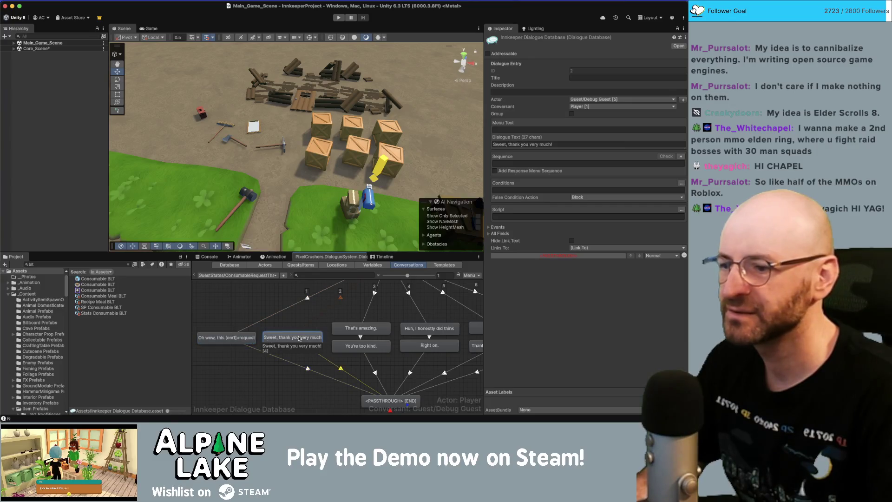
click(572, 143)
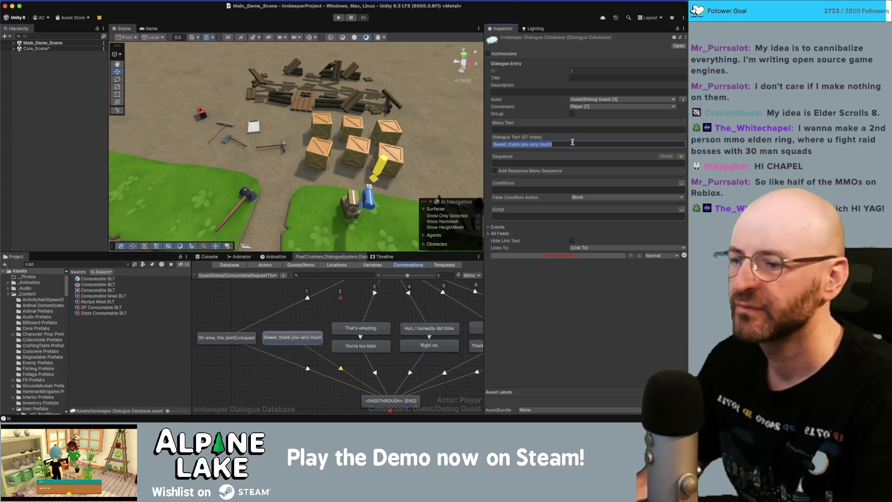
text(Thanks )
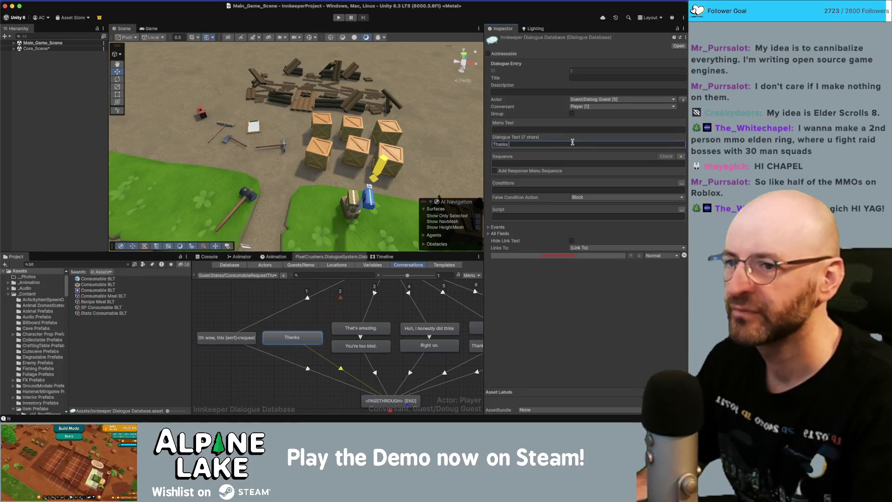
text(for the [)
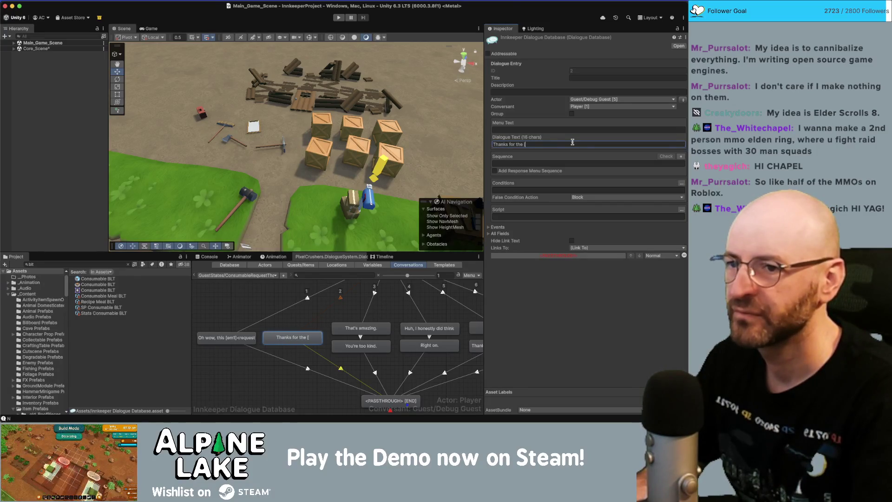
text(em1])
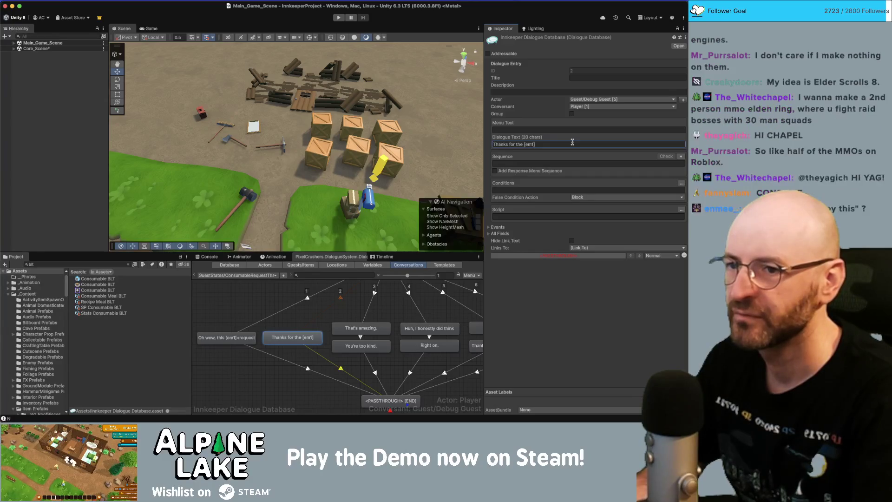
text(<requestItem)
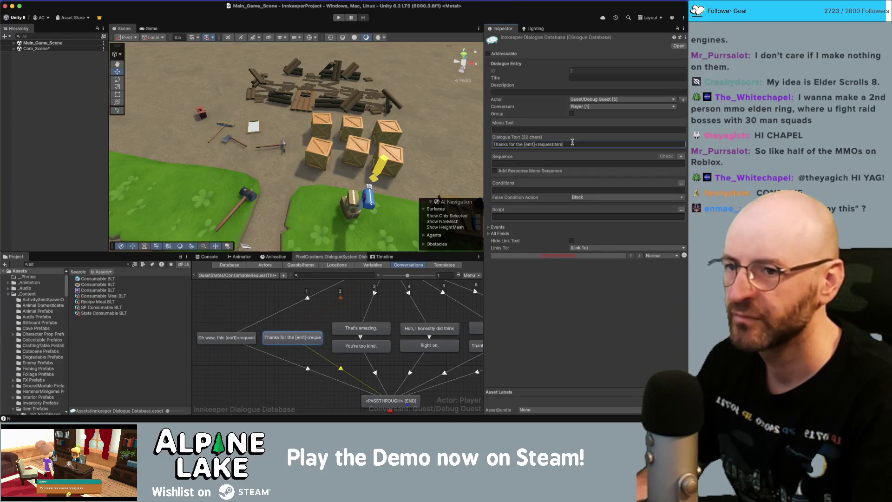
text(Clean>)
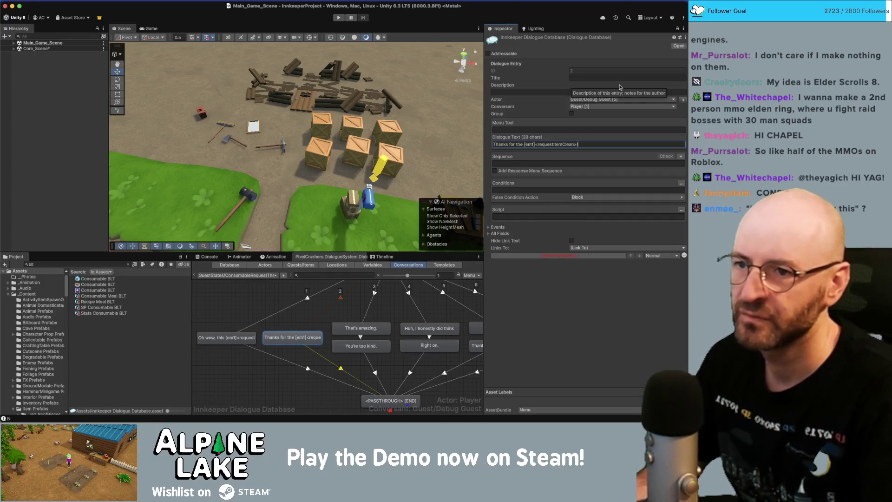
text([/em1])
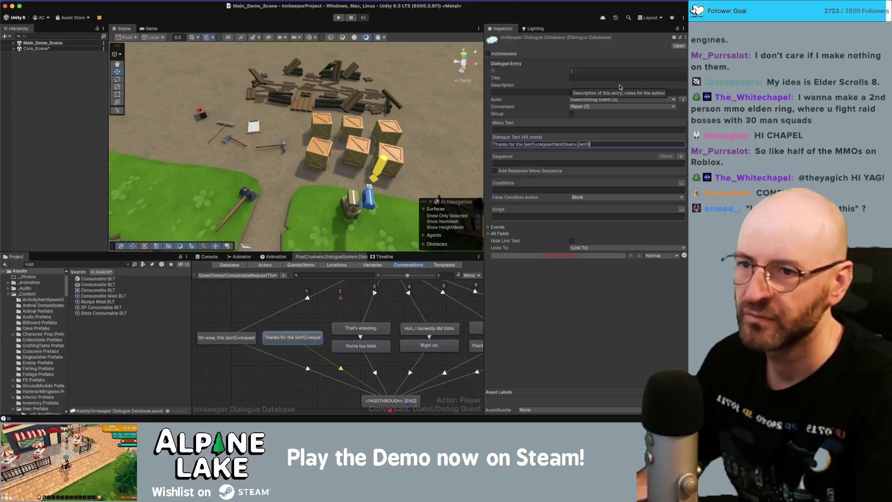
click(384, 316)
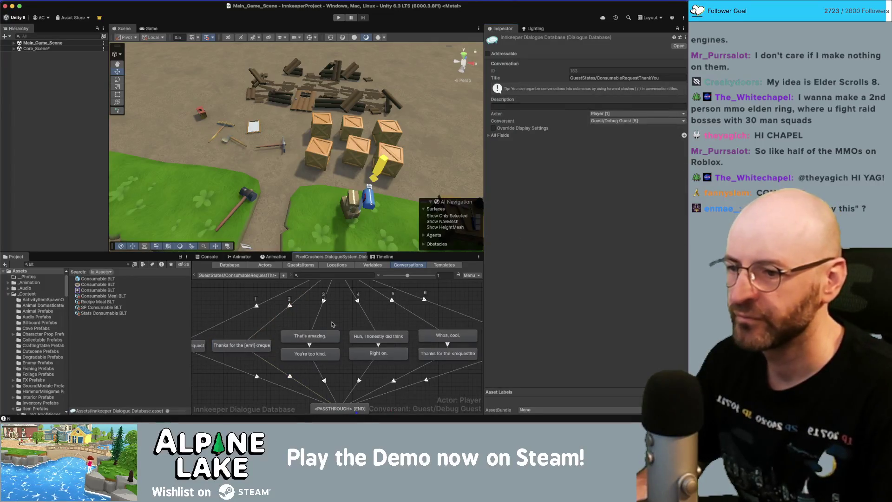
Step: Delete the That's amazing, You're too kind, Huh, I honestly did think, and Whoa, cool. branches
scroll(325, 344, right, 5)
mouse_move(302, 368)
mouse_down()
mouse_move(260, 334)
mouse_move(324, 363)
mouse_up()
key(Delete)
key(Return)
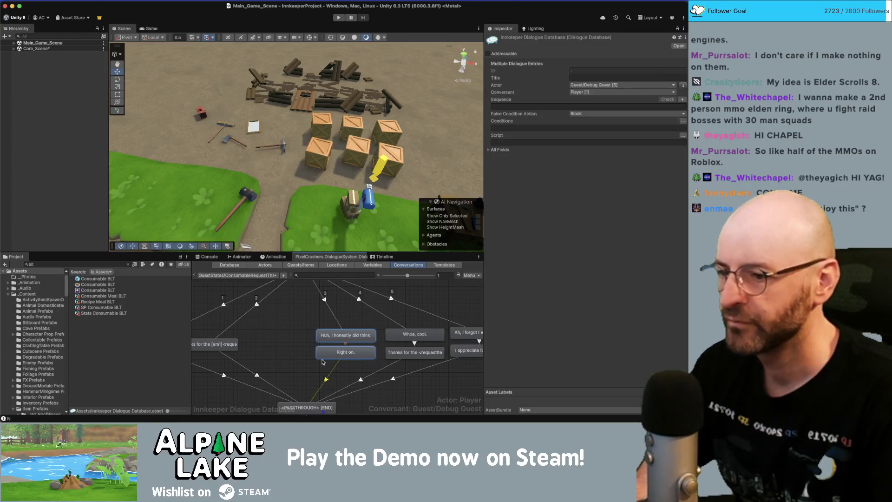
key(Delete)
key(Return)
drag(397, 358, 345, 354)
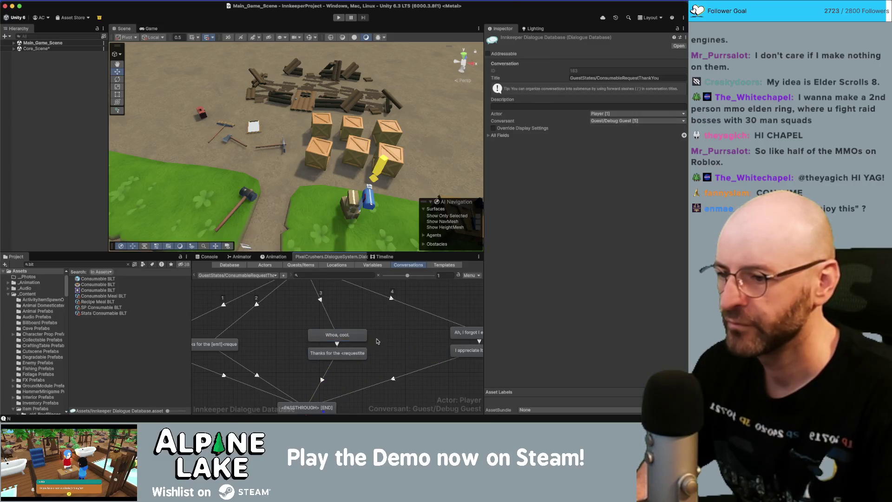
click(345, 354)
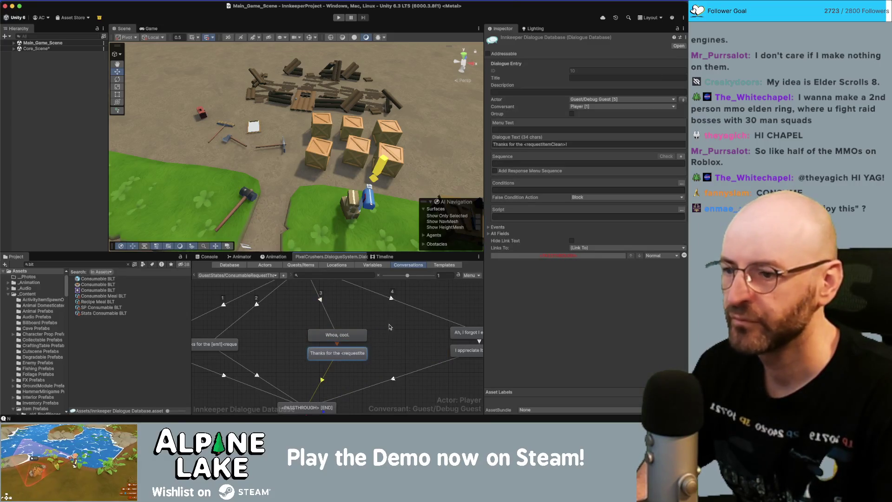
drag(390, 327, 365, 356)
key(Delete)
key(Return)
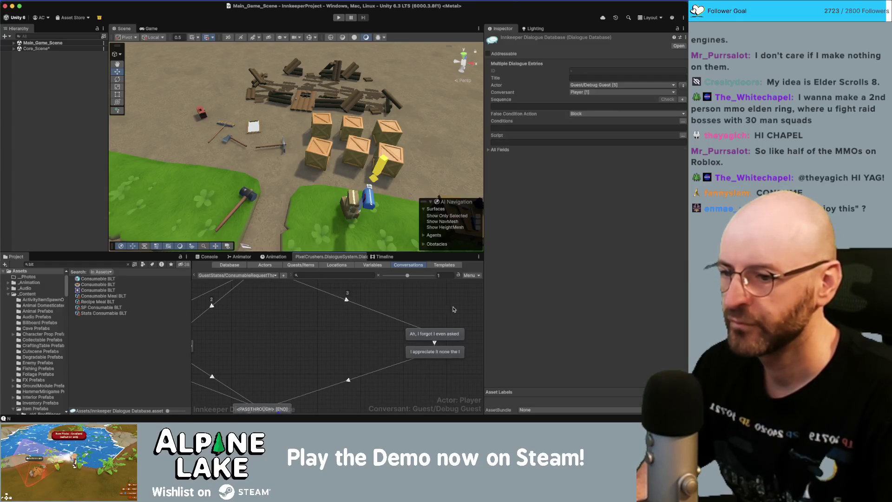
Step: Delete the 'Ah, I forgot I even asked' branch
mouse_move(456, 338)
mouse_down()
mouse_move(283, 341)
mouse_move(325, 329)
mouse_up()
click(283, 340)
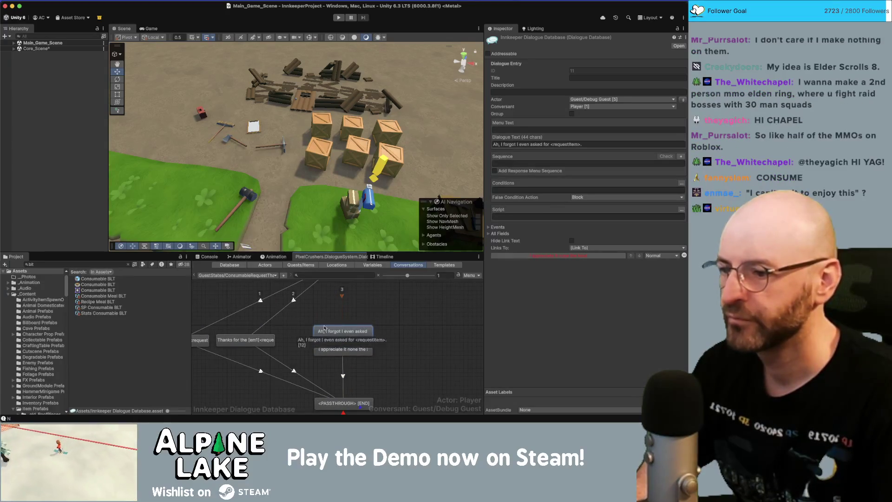
drag(395, 316, 364, 361)
key(Delete)
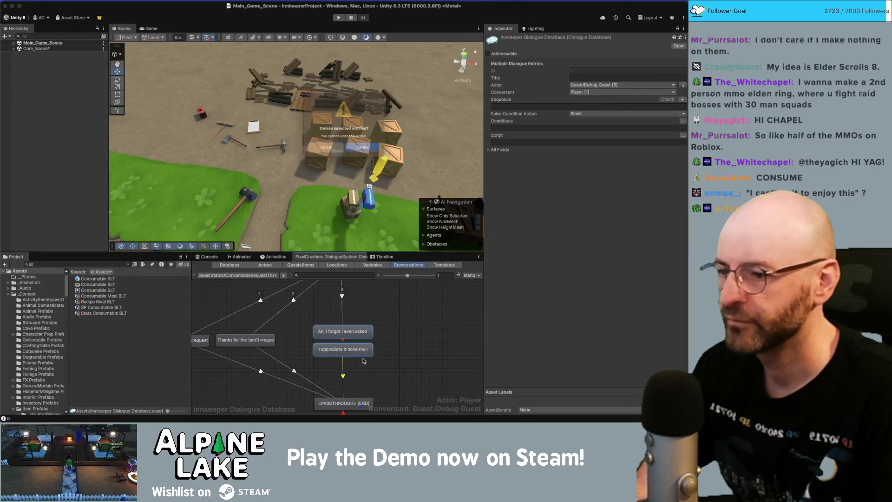
key(Return)
Step: Reposition the two remaining replies and copy the conversation title for use in Rider
drag(207, 344, 425, 340)
click(251, 337)
shift+click(302, 338)
click(285, 319)
click(600, 78)
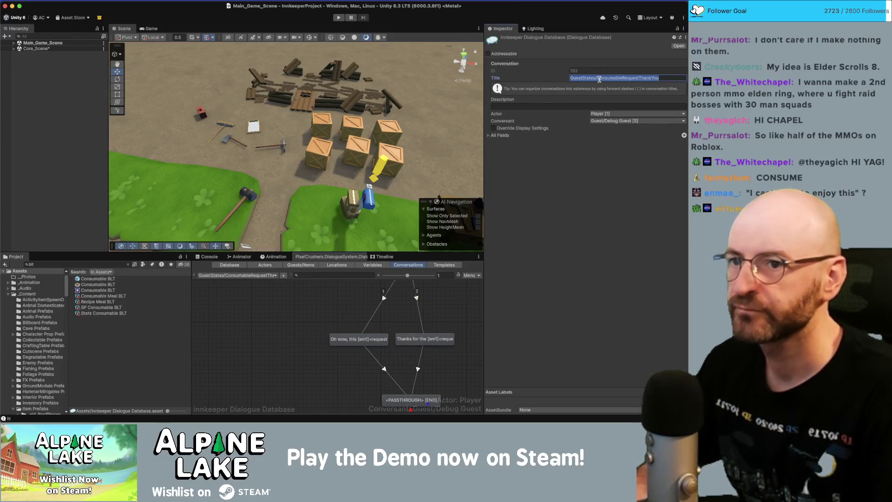
key(super+Tab)
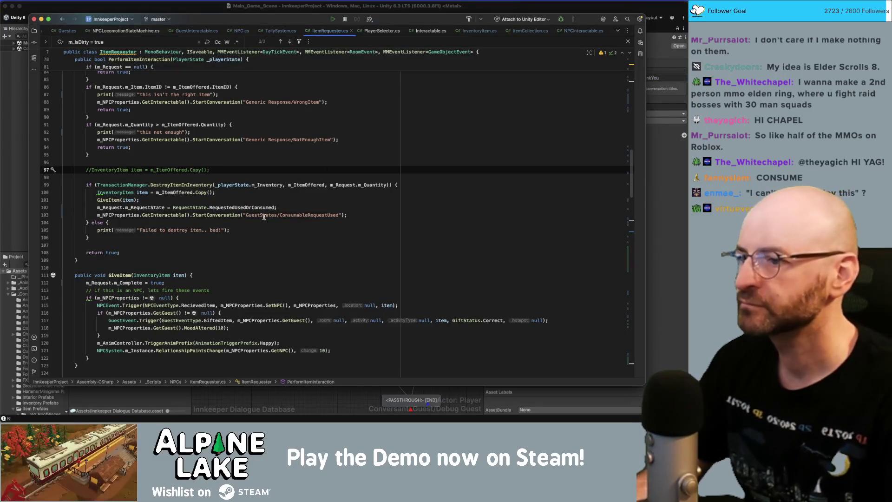
Step: On line 103 of ItemRequester.cs, replace the StartConversation name with GuestStates/ConsumableRequestThankYou
click(264, 217)
key(alt+Up)
key(alt+Up)
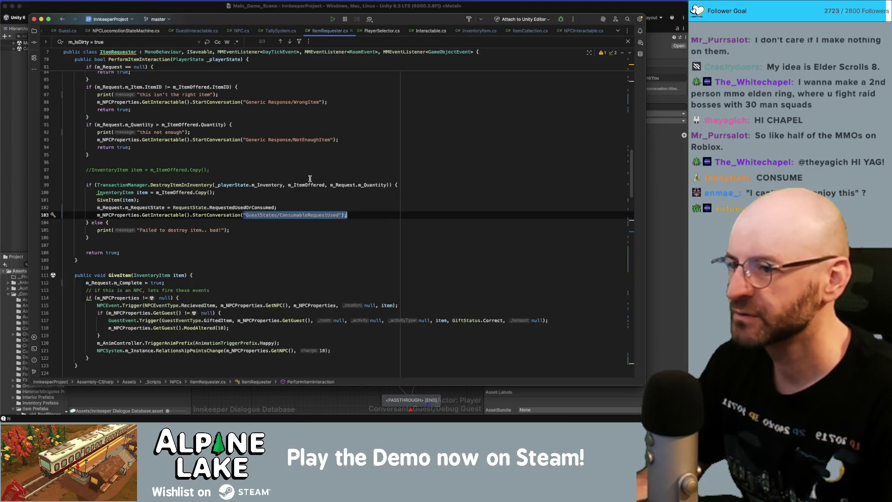
text(GuestStates/ConsumableRequestThankYou)
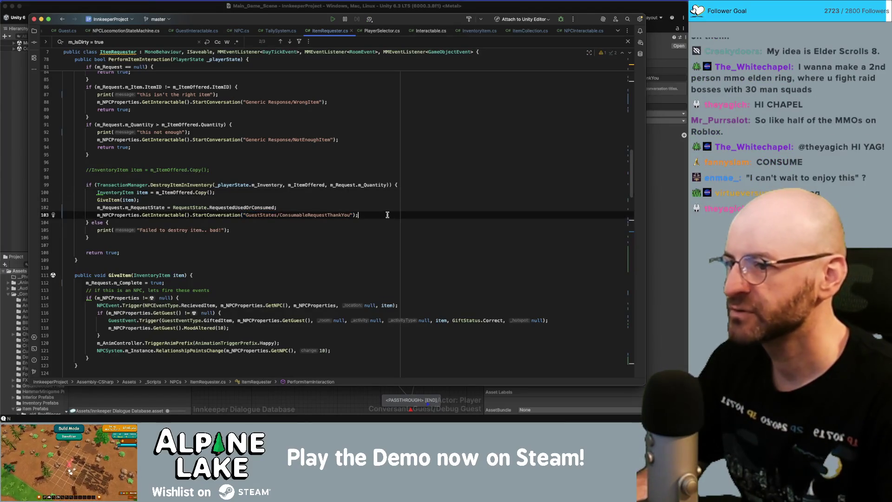
click(218, 8)
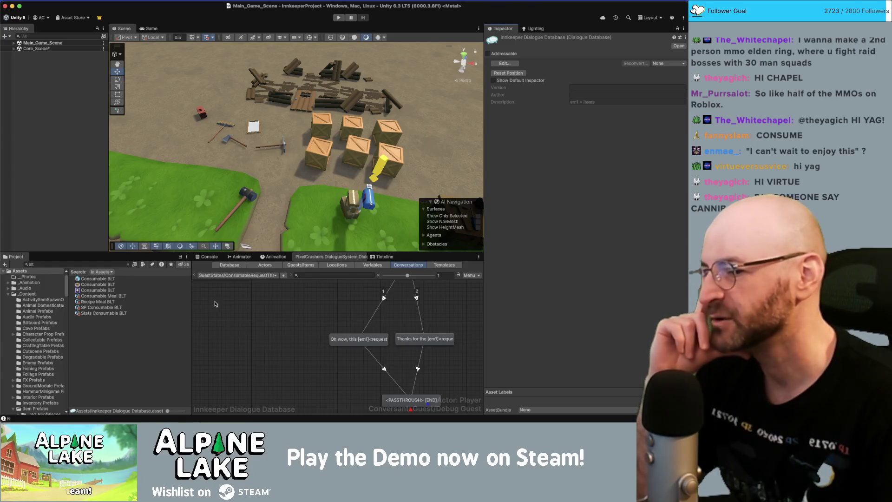
click(248, 325)
scroll(260, 326, up, 1)
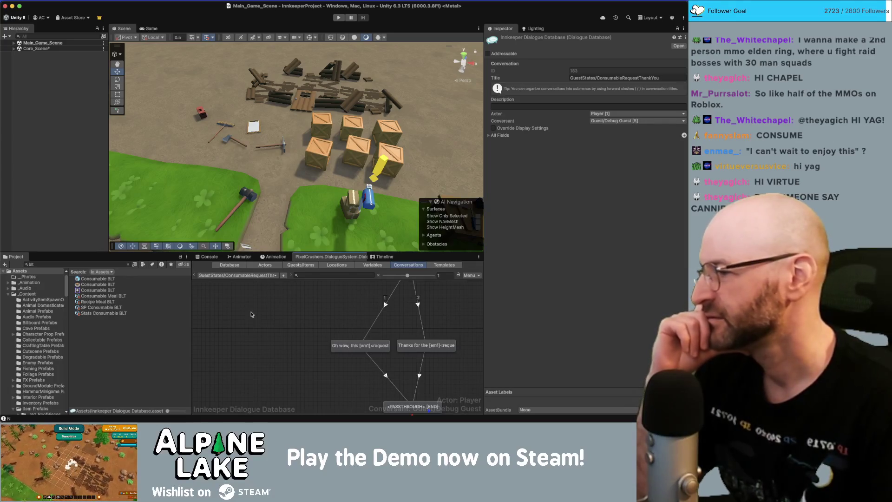
scroll(223, 312, right, 3)
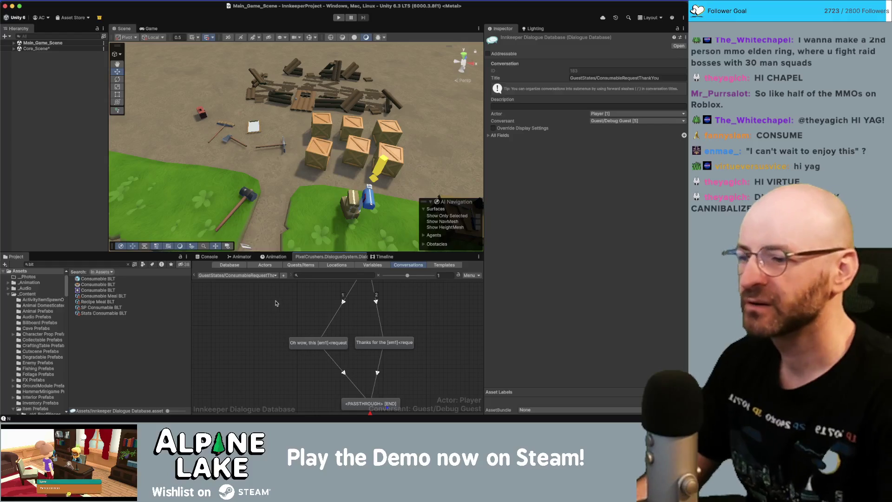
scroll(247, 334, right, 2)
scroll(254, 315, down, 1)
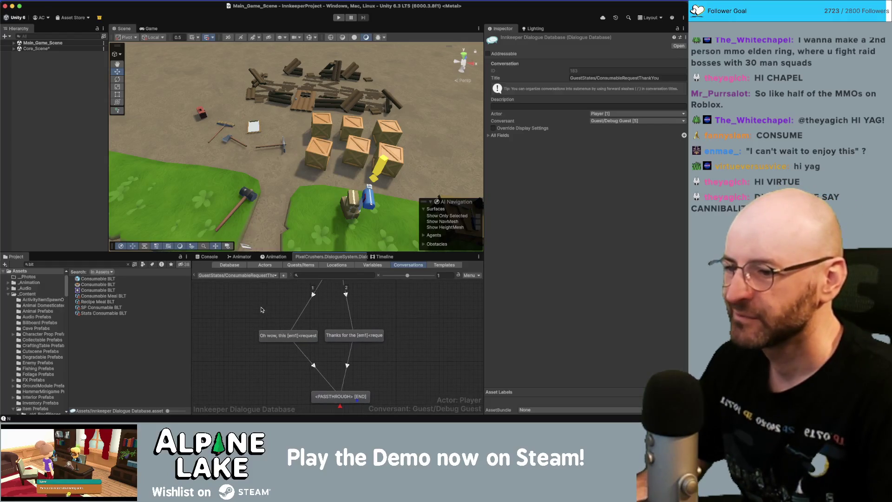
scroll(326, 321, up, 3)
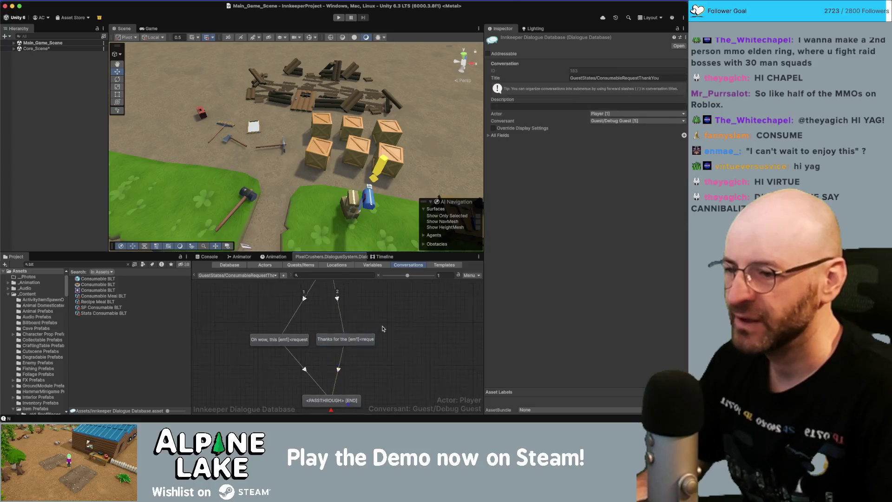
Step: Add a new child reply under the root node reading 'That was fast!'
right_click(304, 301)
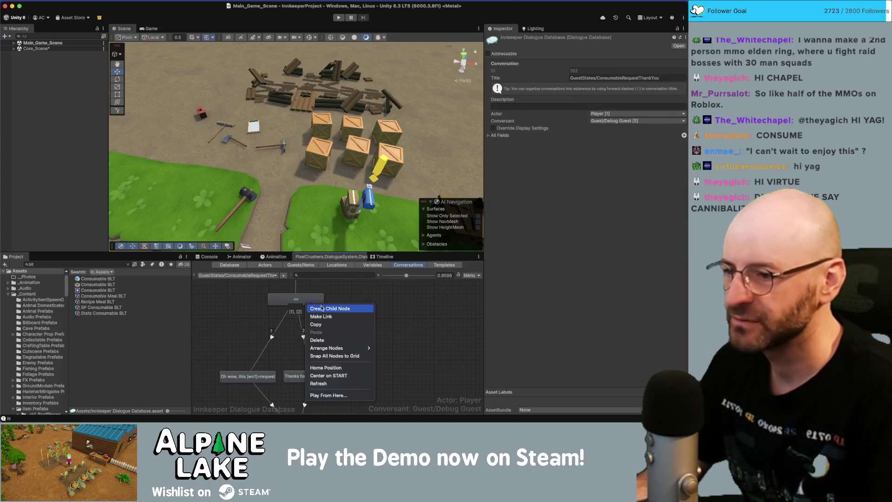
click(316, 307)
drag(314, 316, 397, 380)
click(398, 380)
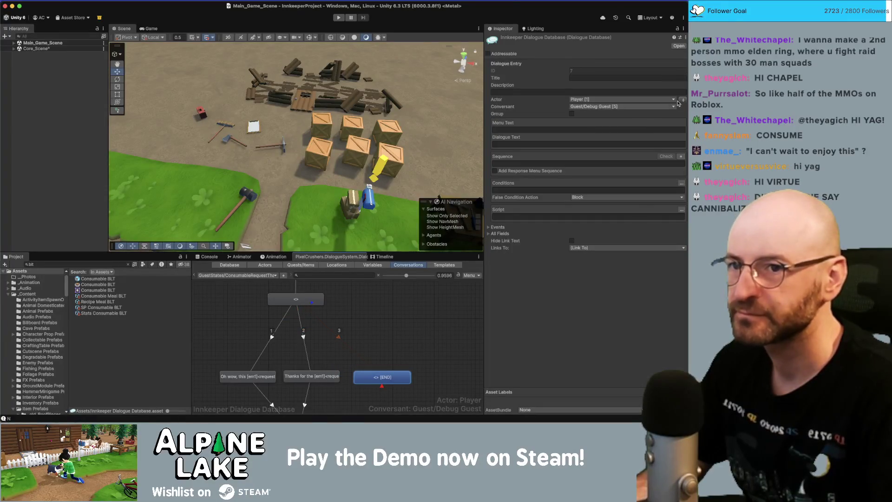
click(553, 144)
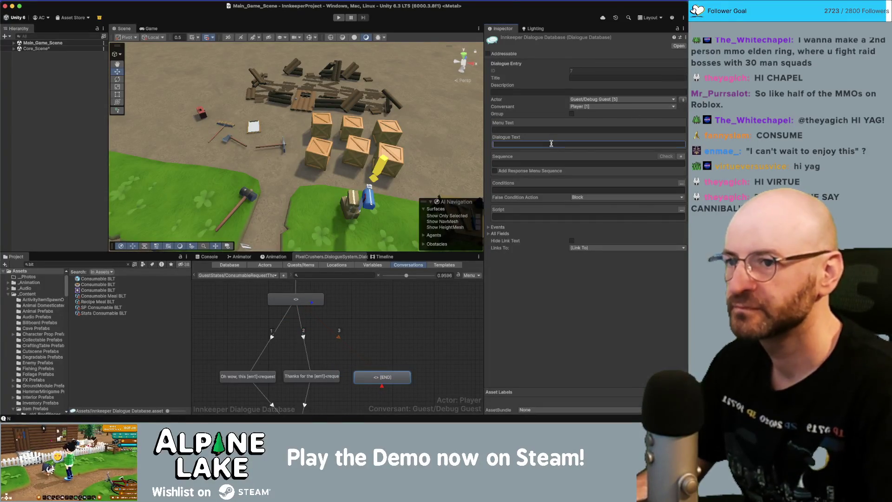
text(That was fast!)
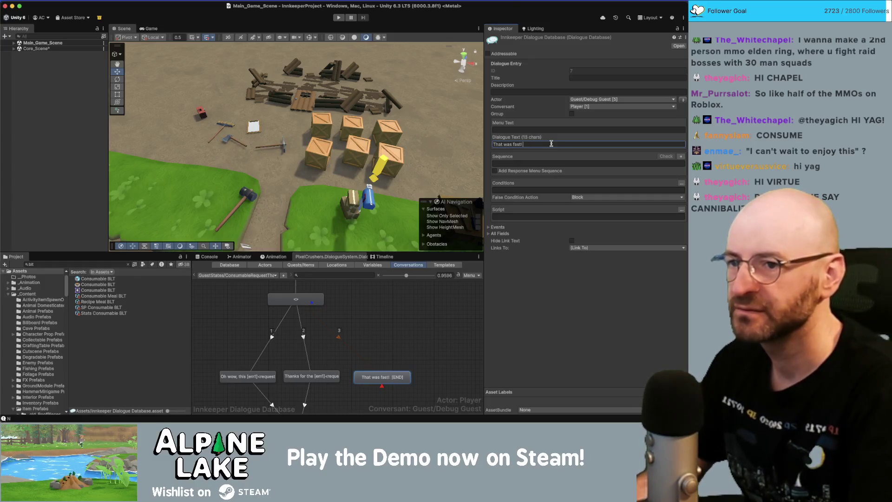
key(BackSpace)
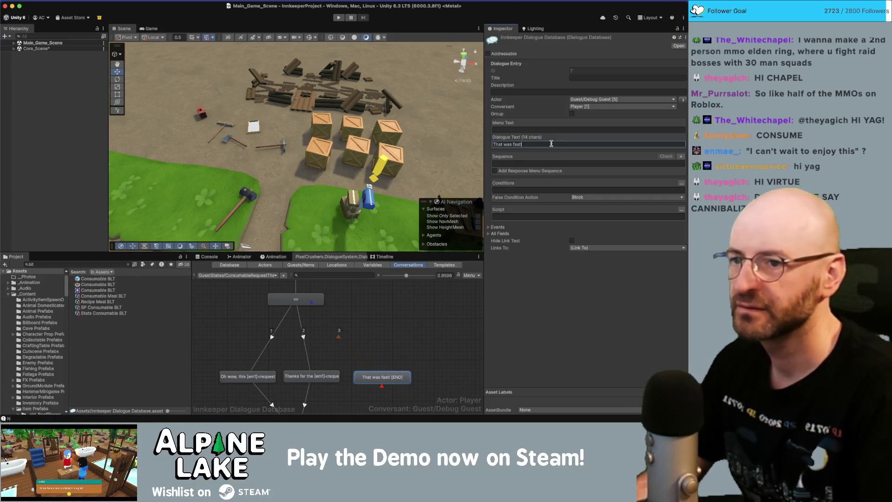
click(404, 342)
Step: Add a 'Thank you so much!' child node under 'That was fast!'
scroll(404, 336, down, 3)
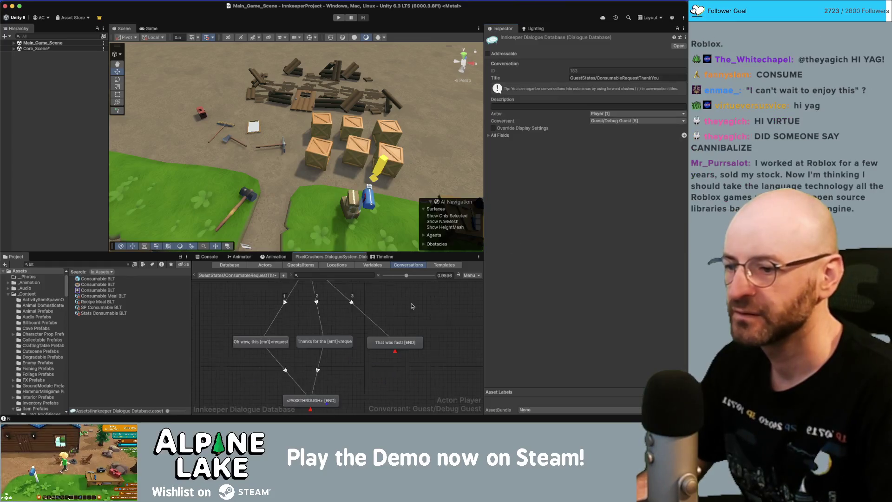
click(414, 336)
right_click(403, 334)
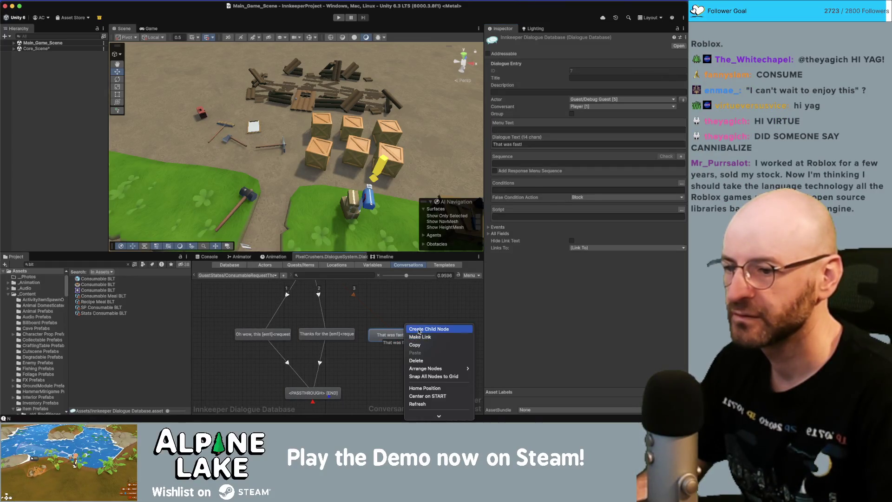
click(420, 329)
click(552, 145)
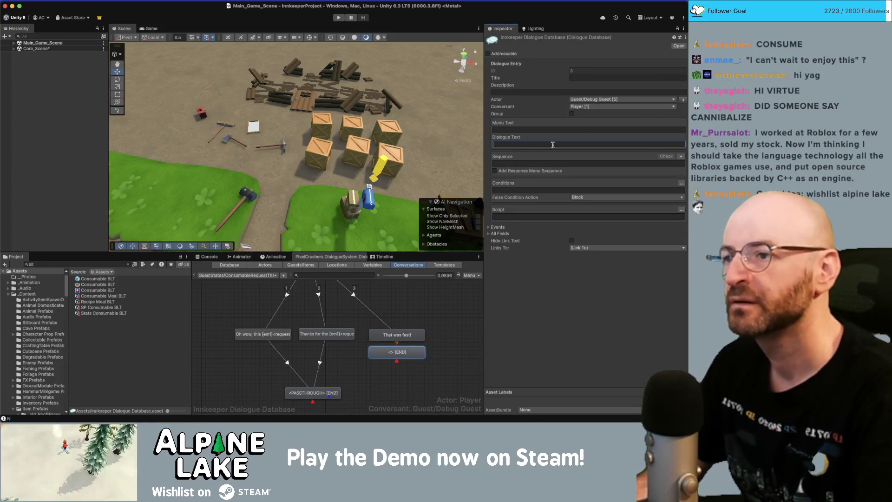
text(Thanks)
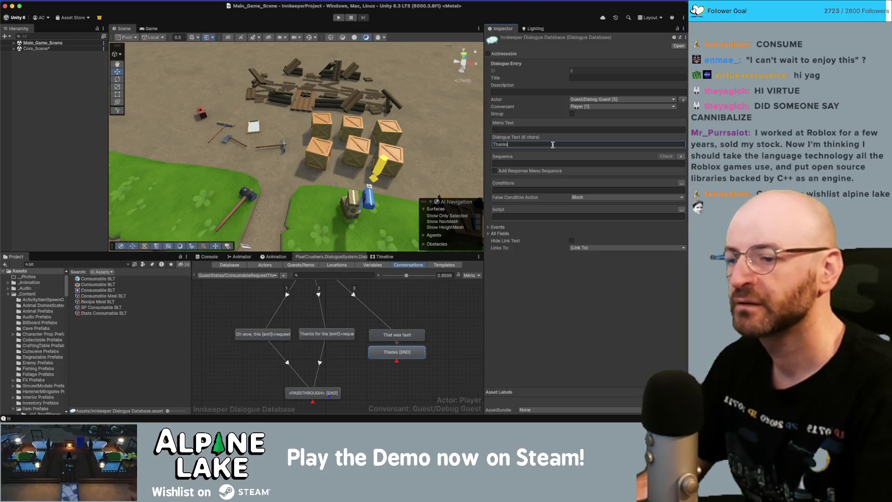
key(BackSpace)
text(you so much)
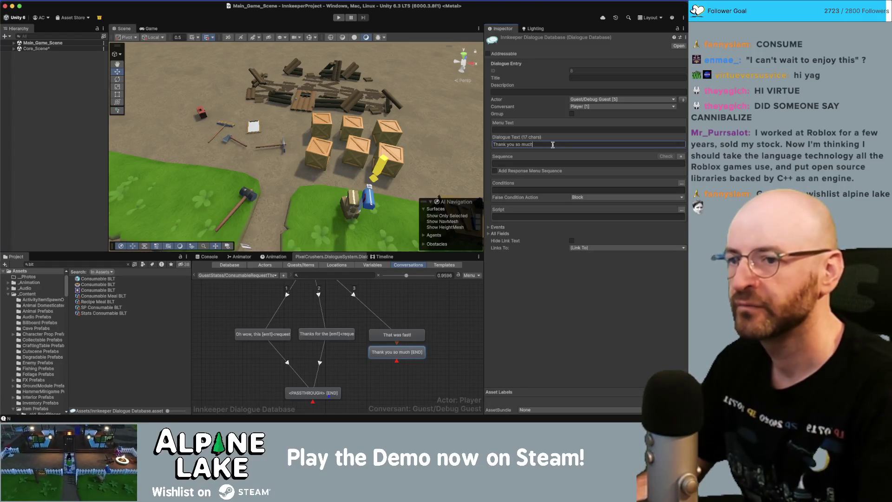
text(!)
Step: Link the 'Thank you so much!' node to the end node
right_click(408, 352)
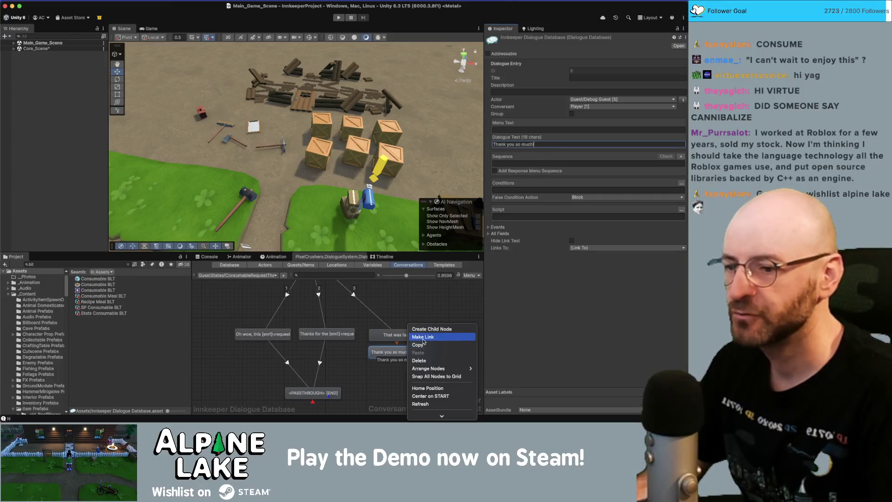
click(423, 337)
click(313, 393)
click(342, 335)
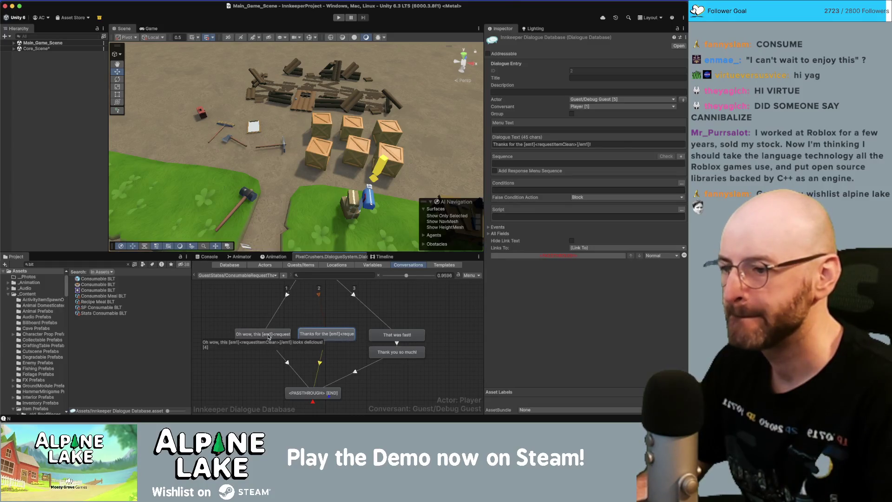
click(212, 303)
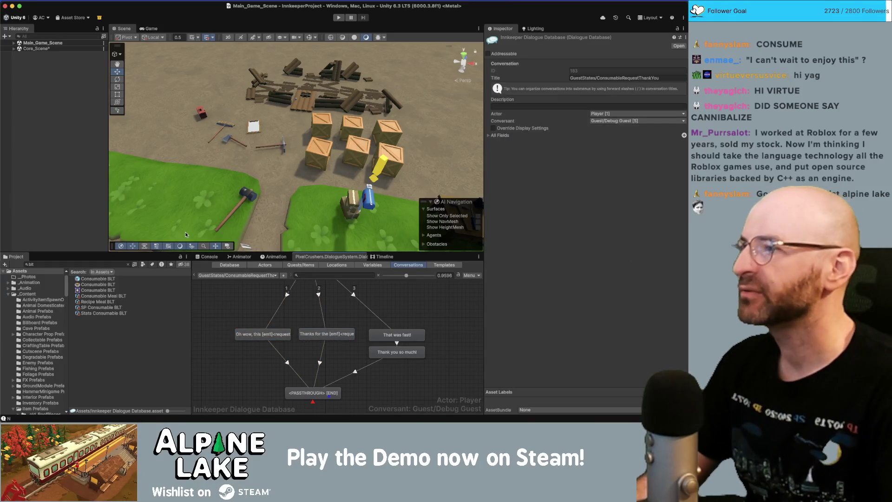
click(70, 127)
Step: Scroll through PerformItemInteraction around lines 96-97 in ItemRequester.cs, then return to Unity
key(super+Tab)
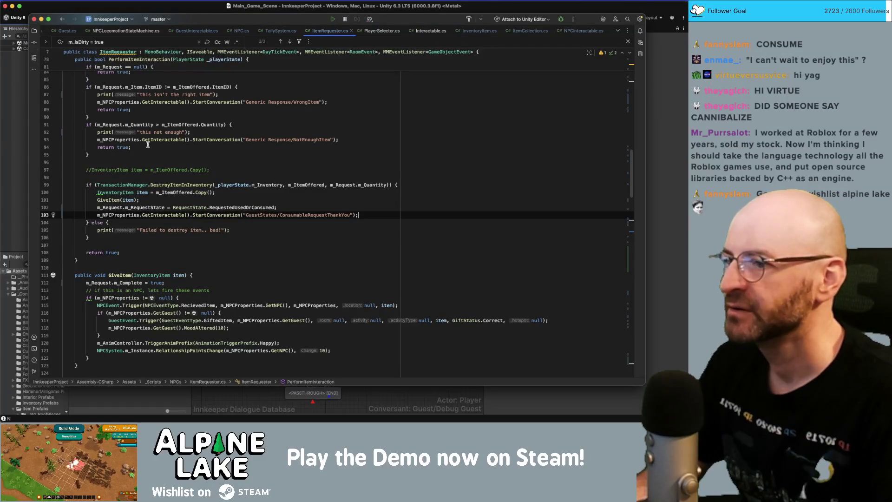
click(153, 163)
scroll(206, 177, up, 2)
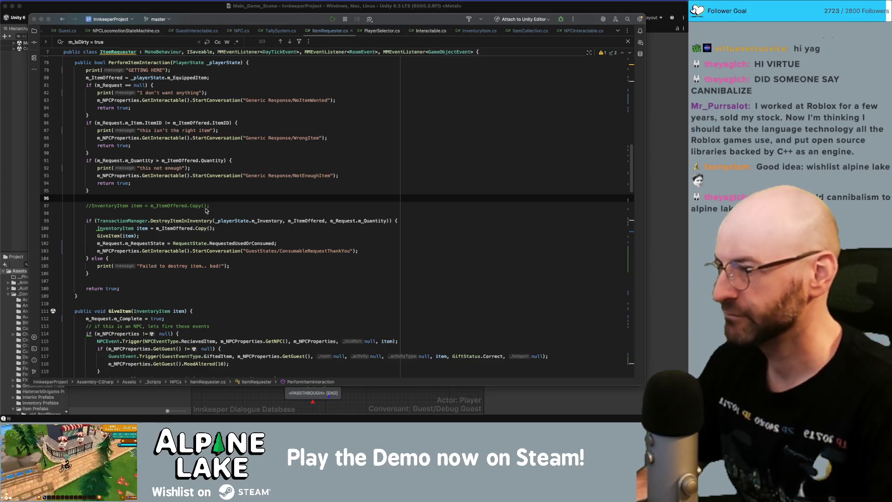
click(205, 208)
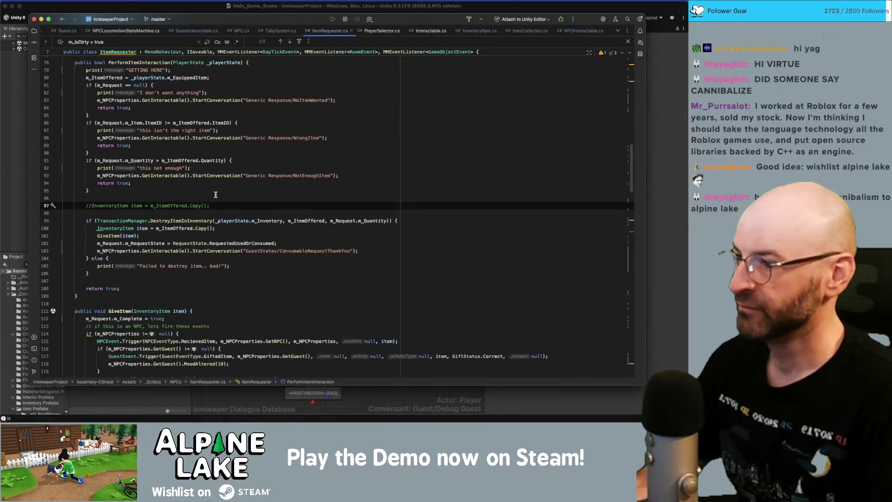
scroll(215, 194, up, 3)
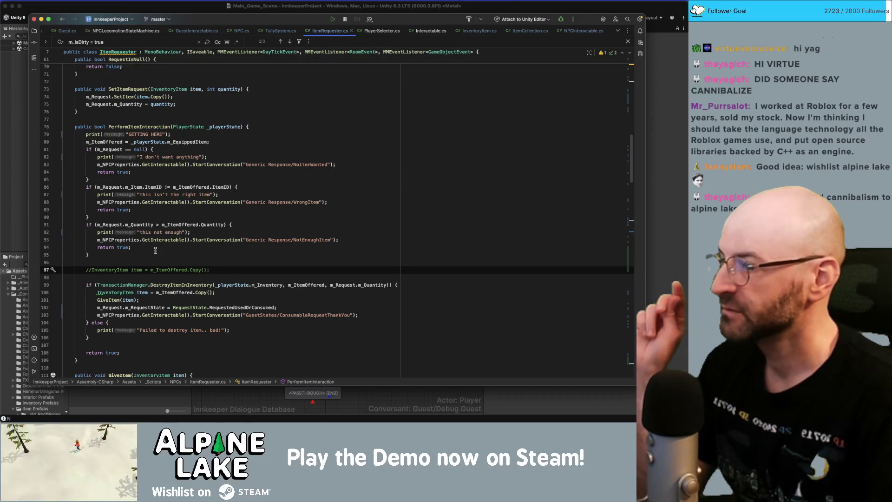
click(177, 9)
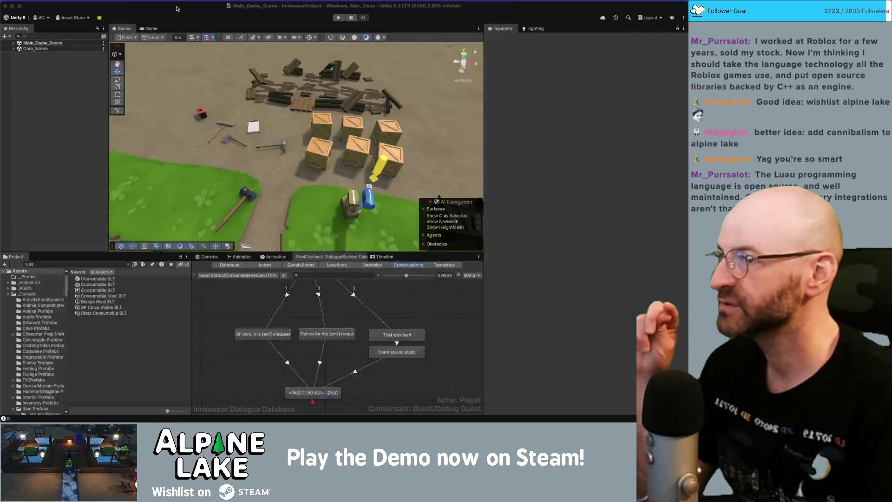
Step: Enter play mode and check the arriving guest into a room at the welcome desk
click(338, 18)
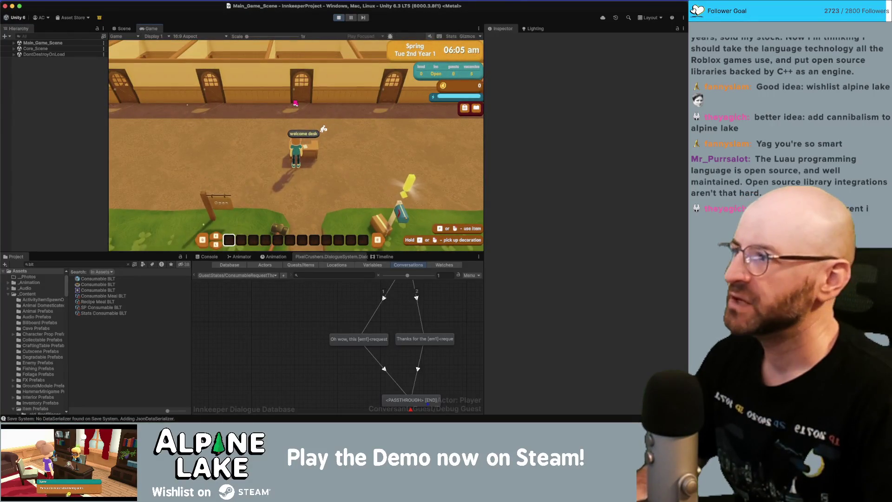
key(w)
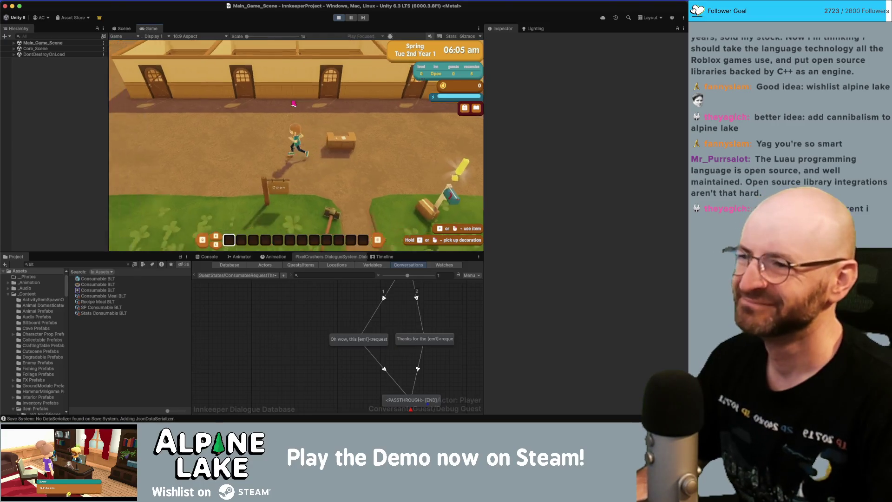
key(d)
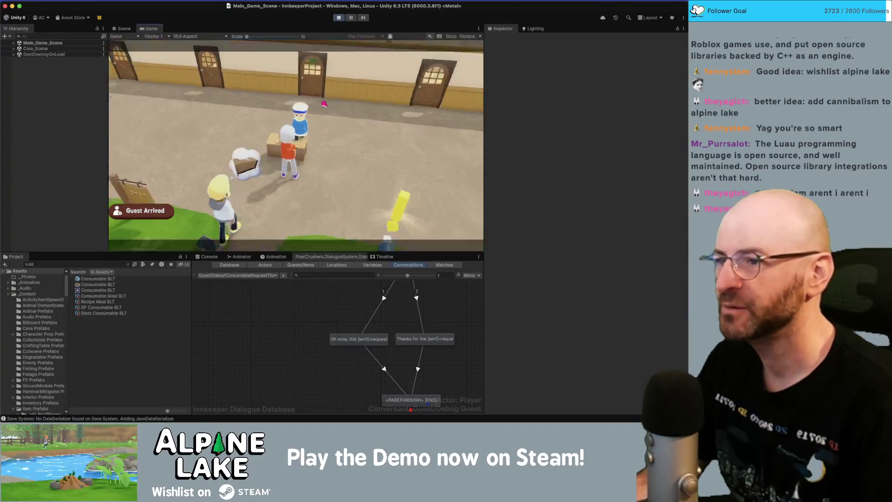
click(292, 216)
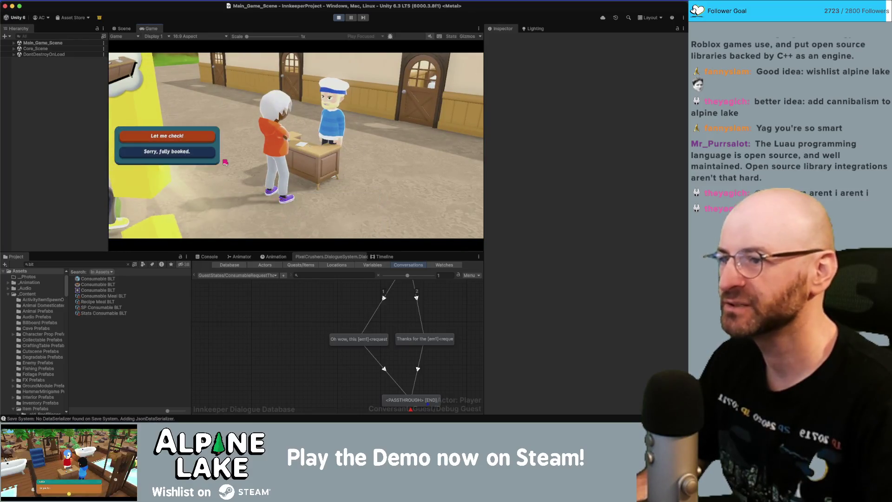
click(196, 140)
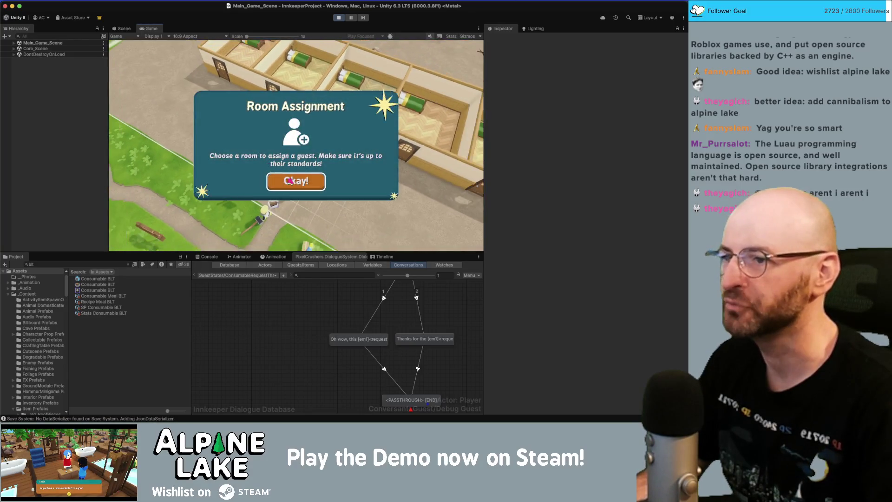
click(297, 180)
click(304, 153)
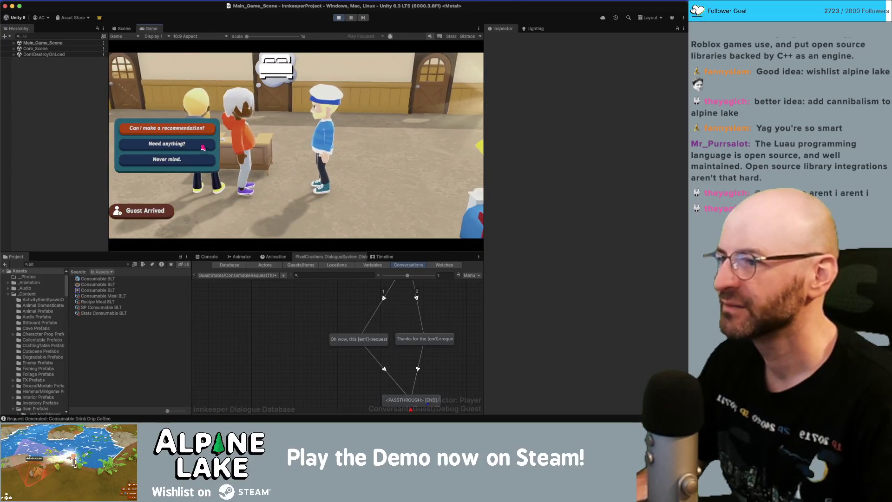
Step: Get the guest's drip coffee request and select Consumable Drink Drip Coffee in the Project search
click(209, 163)
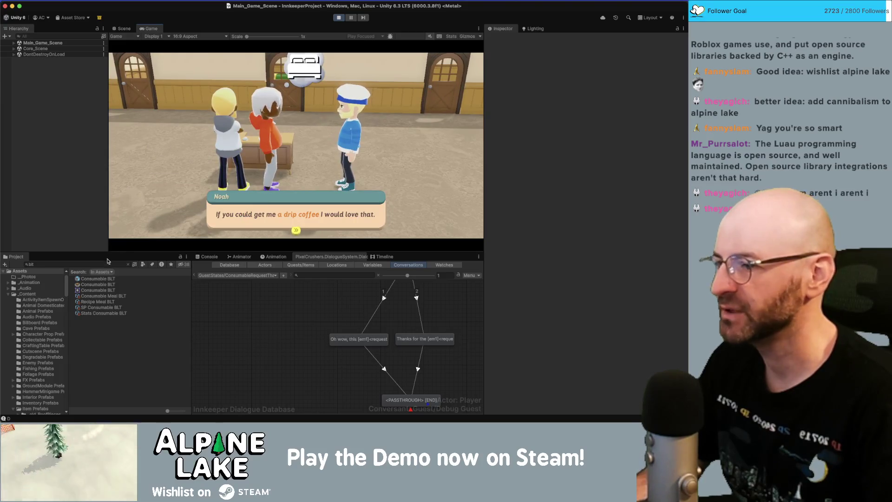
click(207, 257)
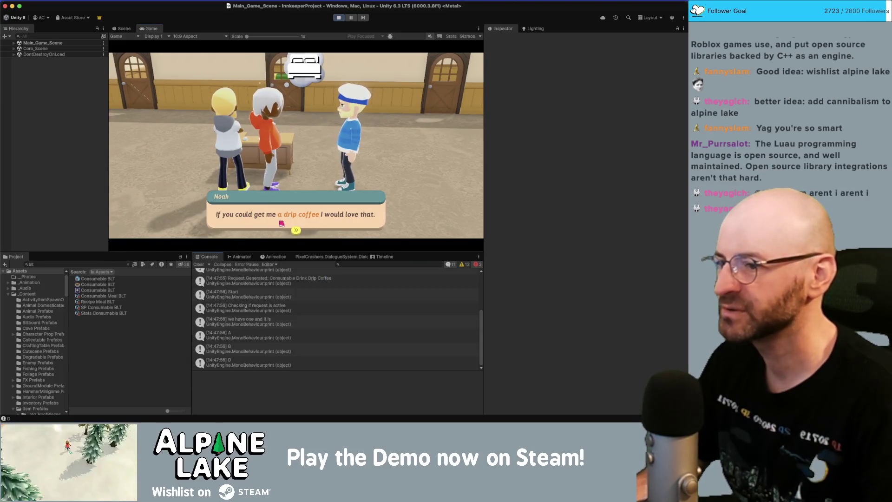
click(251, 223)
click(108, 264)
text(drip)
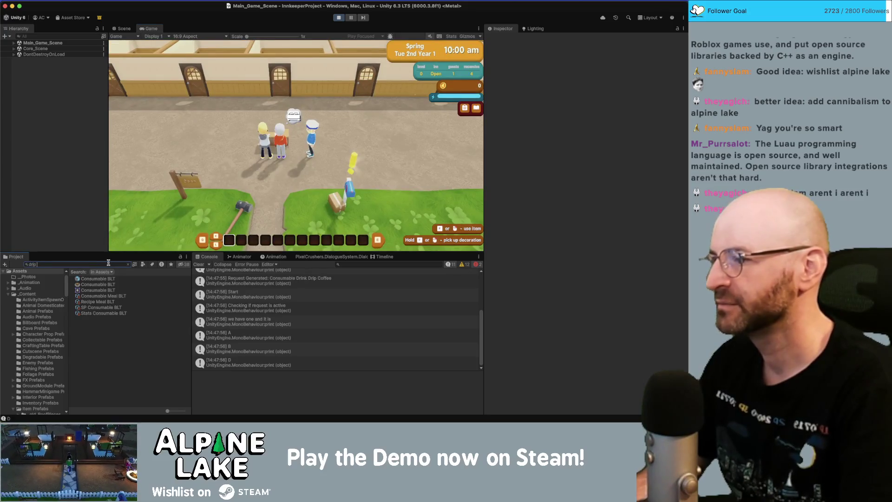
text( coffee)
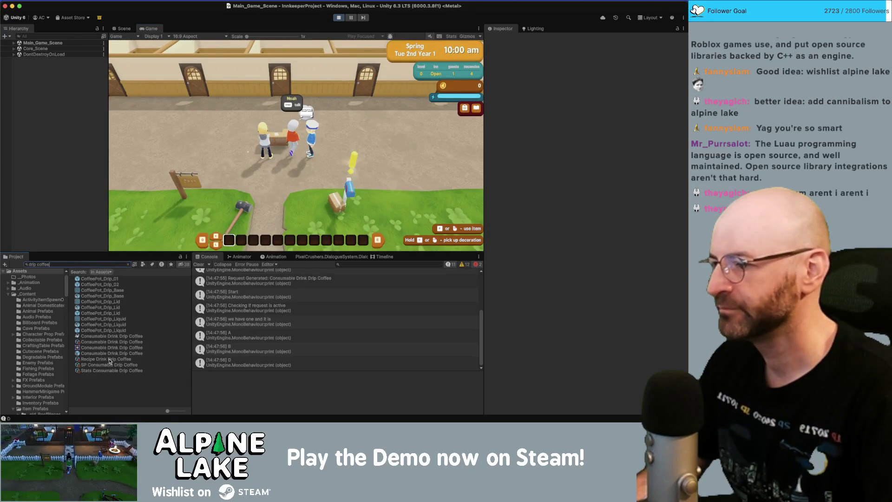
click(111, 343)
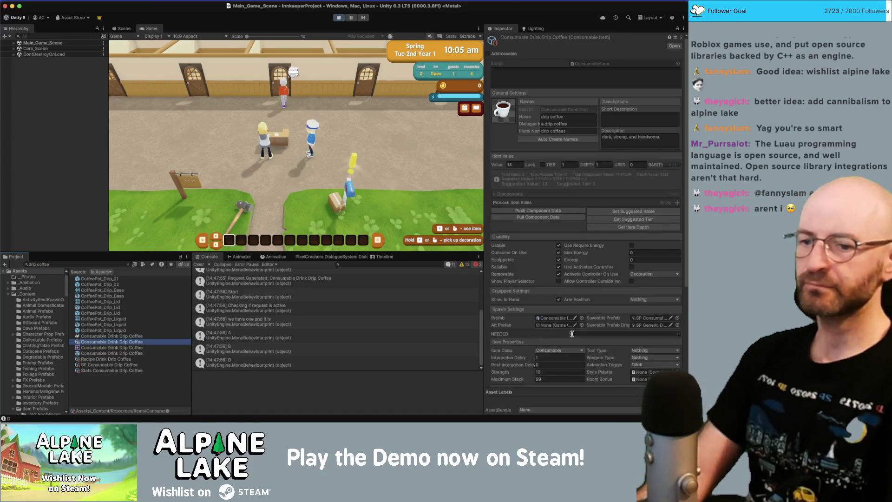
scroll(572, 335, down, 5)
Step: Give Noah the drip coffee, see his 'Thanks!' reply, and switch back to Rider
click(332, 126)
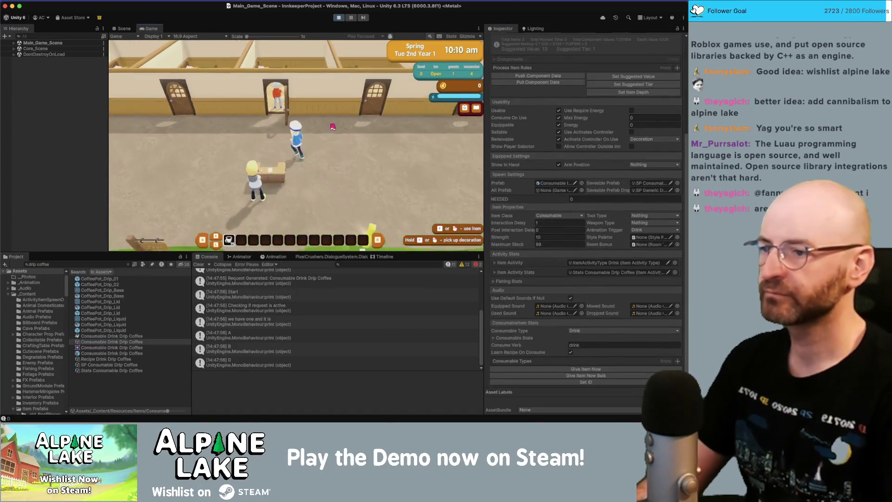
click(289, 178)
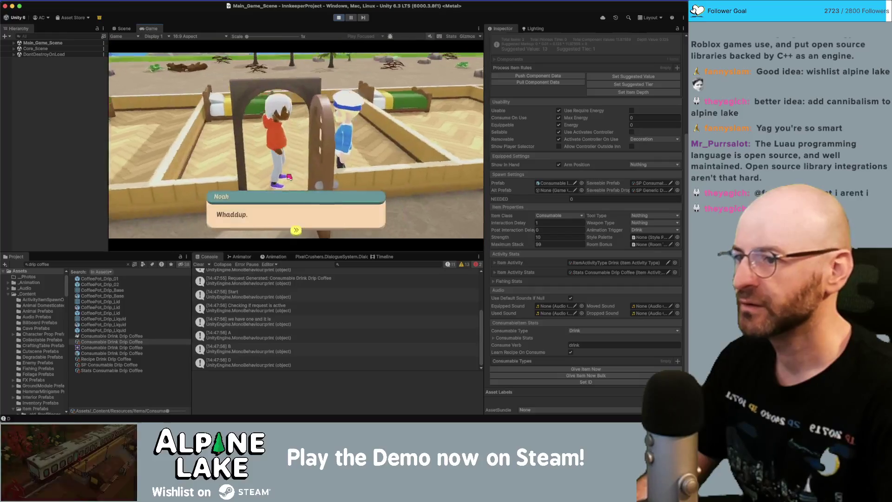
click(289, 177)
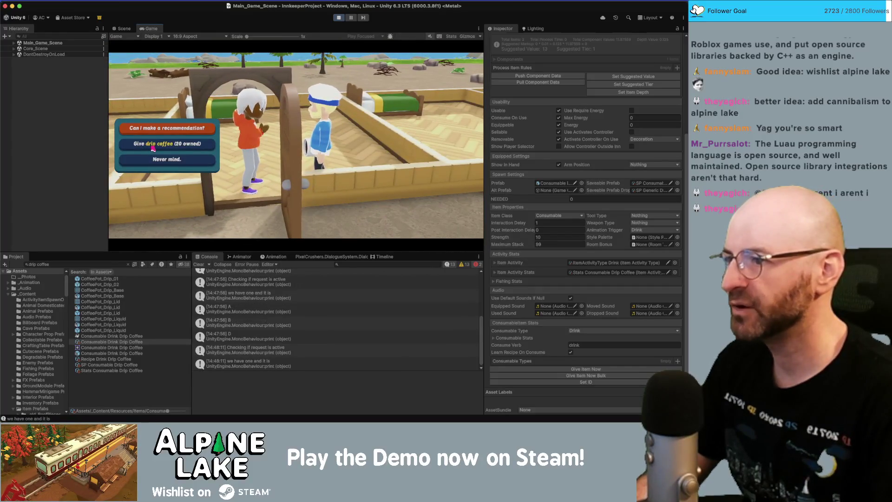
click(153, 148)
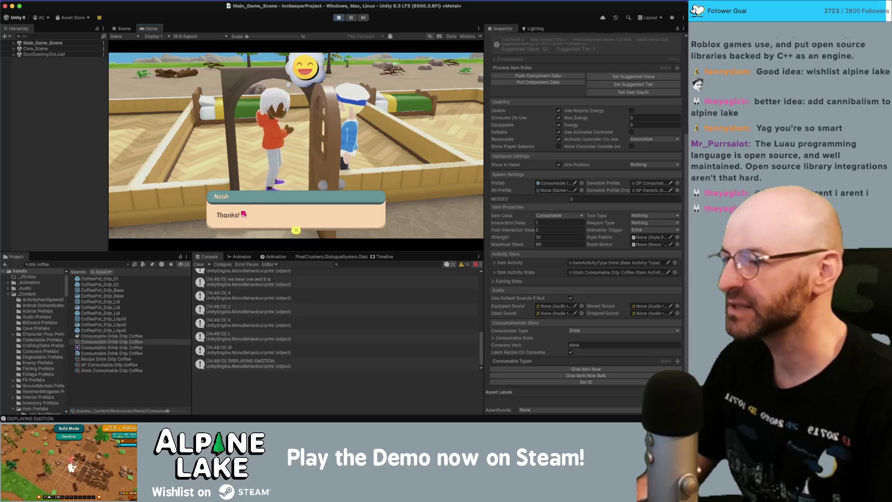
click(266, 210)
key(super+Tab)
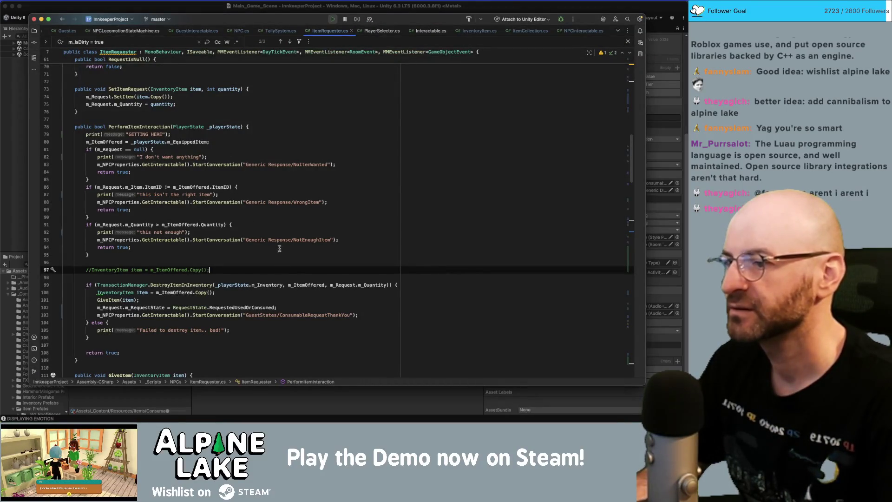
Step: Find m_GenericThankYouID on line 207 of GuestInteractable.cs
click(204, 30)
scroll(221, 182, down, 2)
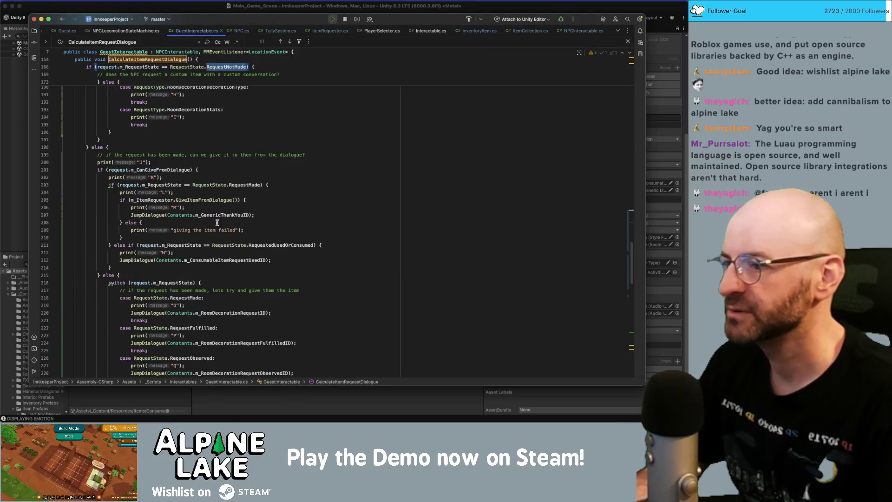
double_click(224, 215)
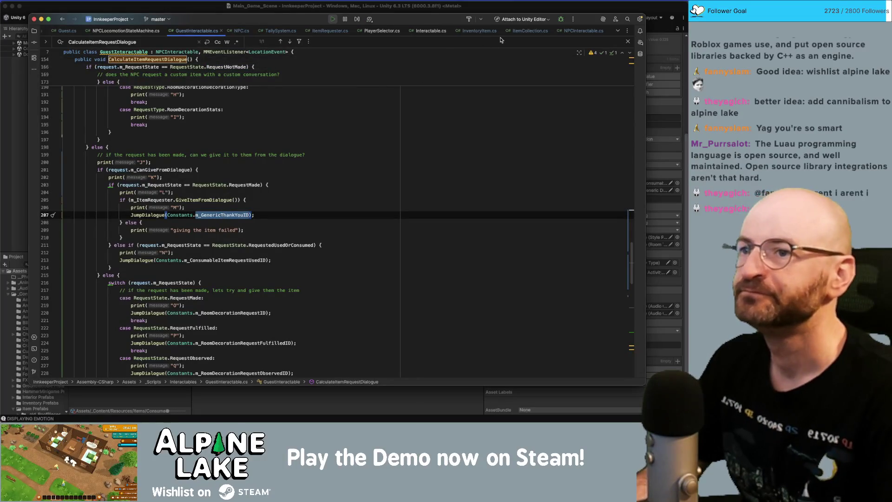
Step: In Constants.cs, duplicate the line 37 consumable request constant and rename it m_ConsumableItemRequestFulfilledID
click(620, 32)
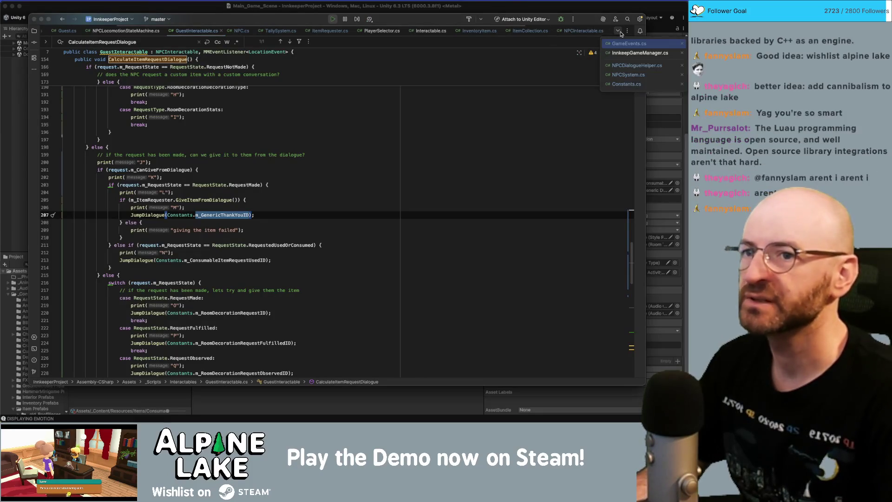
click(625, 81)
click(342, 261)
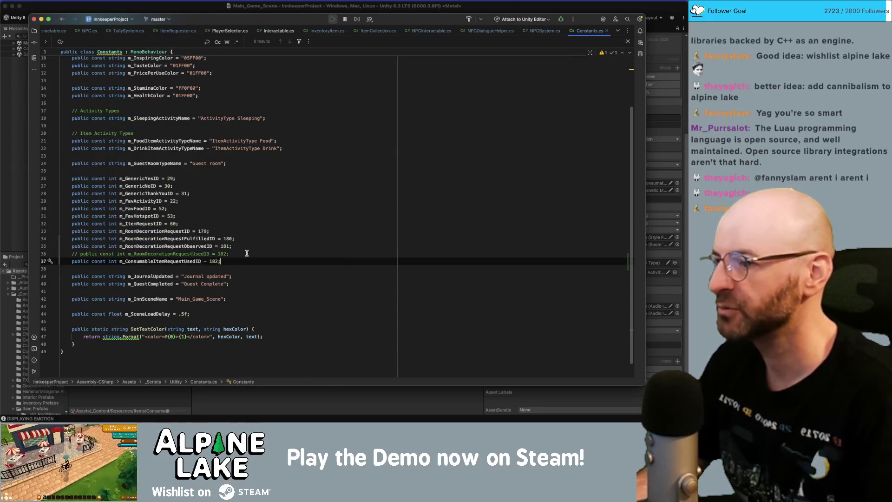
key(shift+Home)
key(super+d)
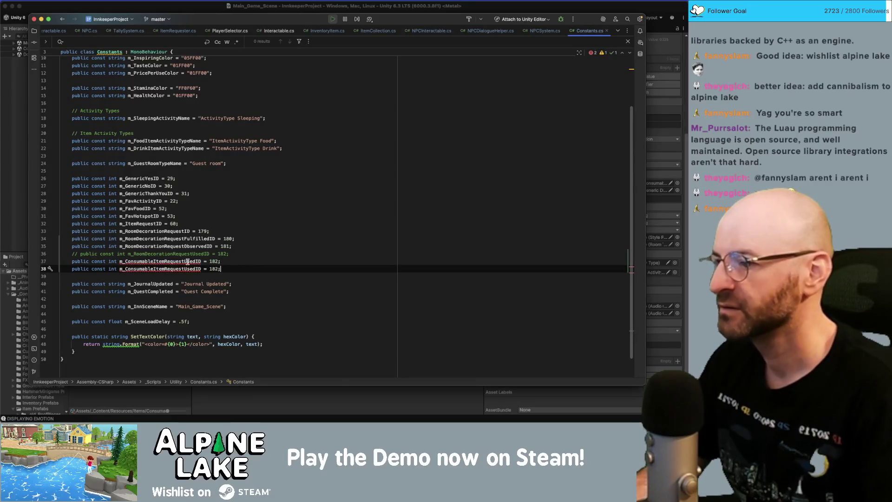
double_click(188, 262)
key(BackSpace)
key(BackSpace)
key(BackSpace)
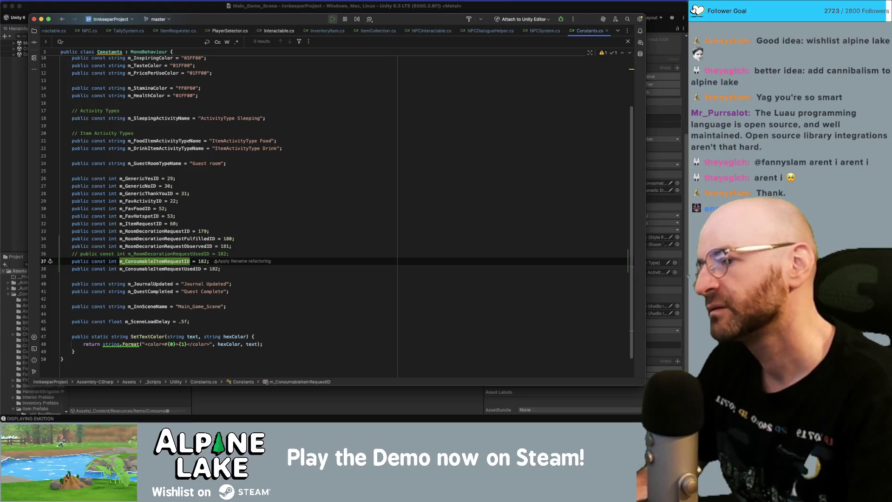
text(Fulfilled)
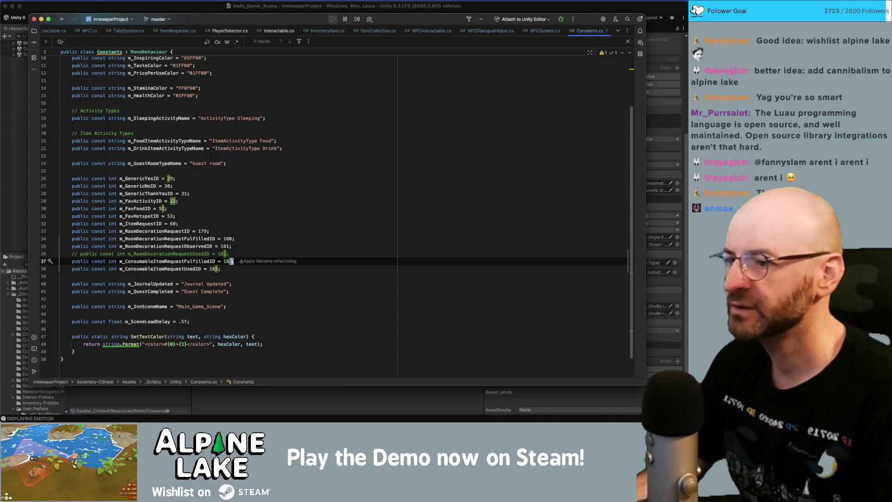
click(264, 246)
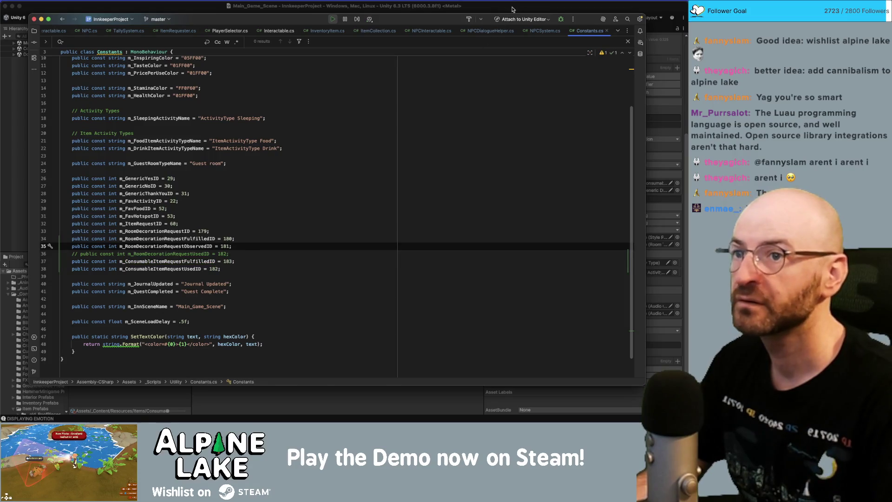
Step: Check the dialogue graph in Unity, then close NPC.cs and return to GuestInteractable.cs
key(super+Tab)
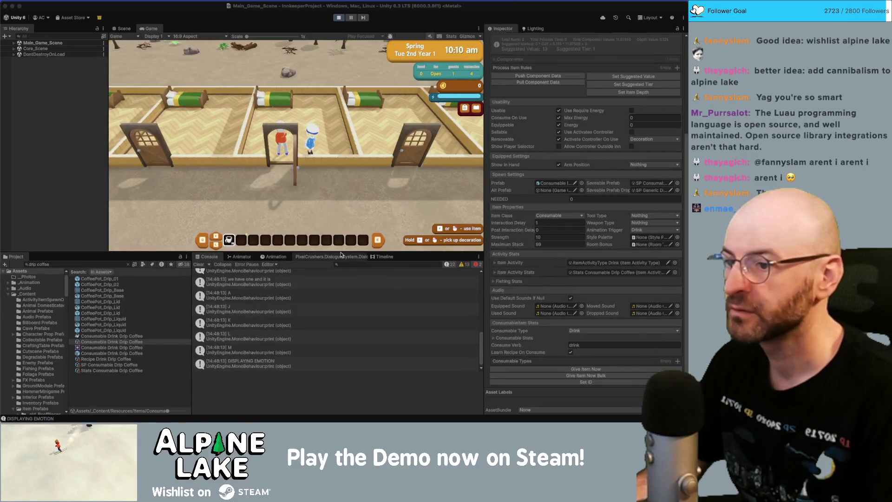
click(332, 256)
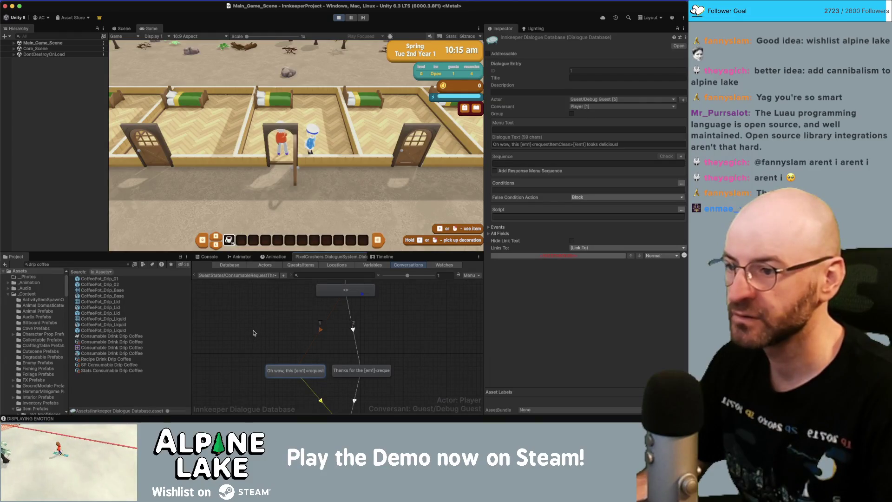
key(super+Tab)
click(189, 261)
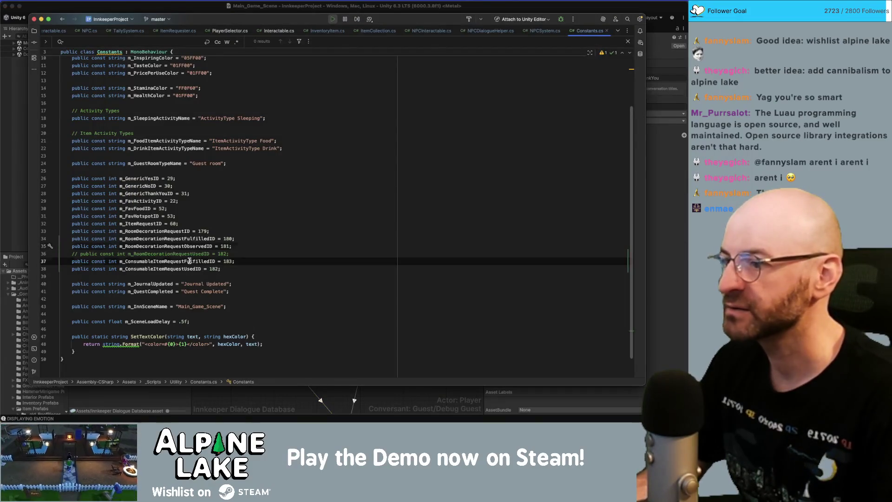
double_click(190, 261)
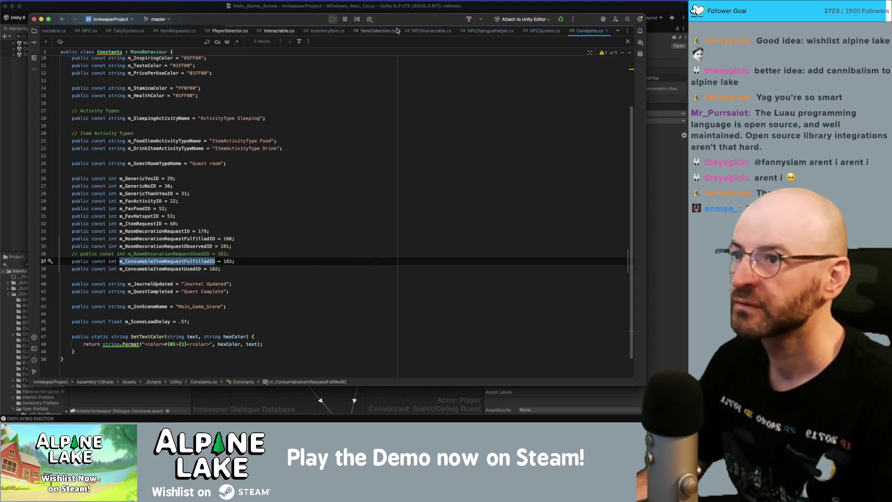
middle_click(88, 32)
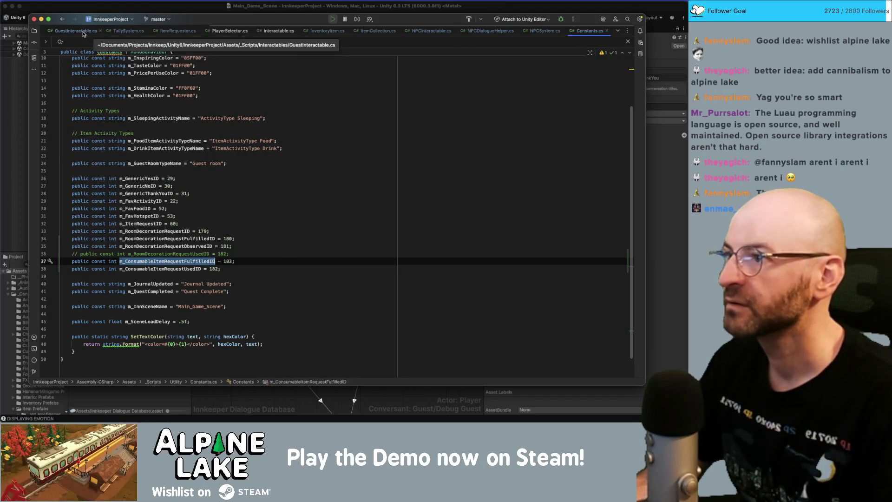
click(84, 33)
Step: Inspect the m_CanGiveFromDialogue check and the m_ItemRequester.GiveItemFromDialogue call on line 205
click(295, 191)
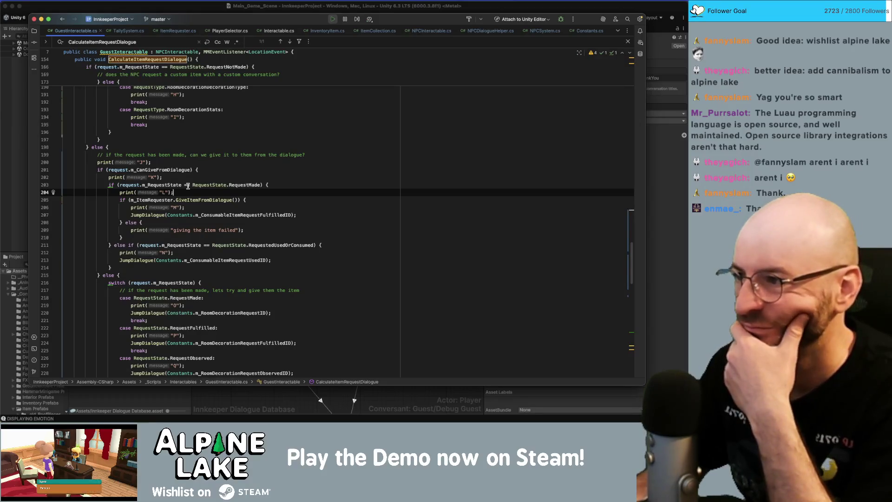
click(176, 172)
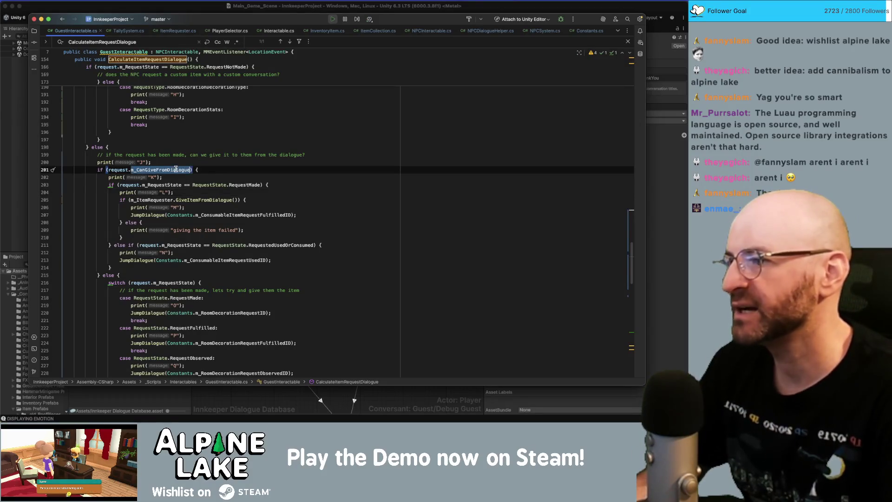
click(248, 191)
double_click(249, 185)
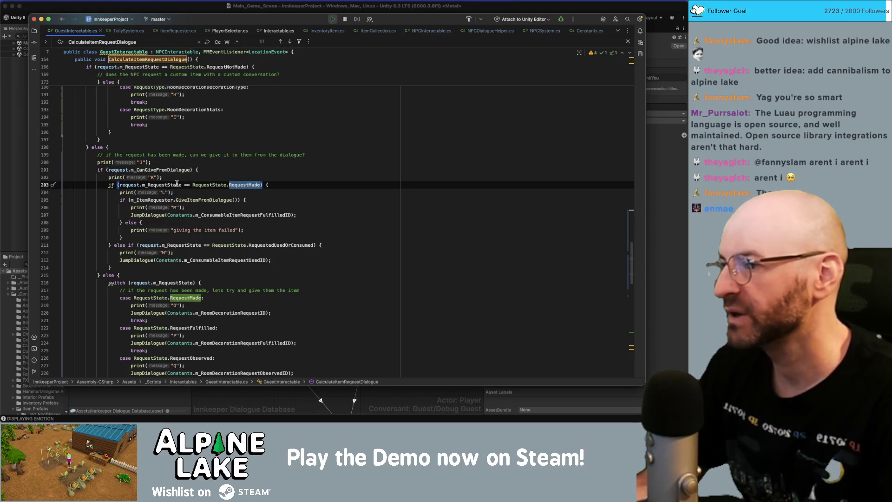
double_click(155, 200)
double_click(192, 200)
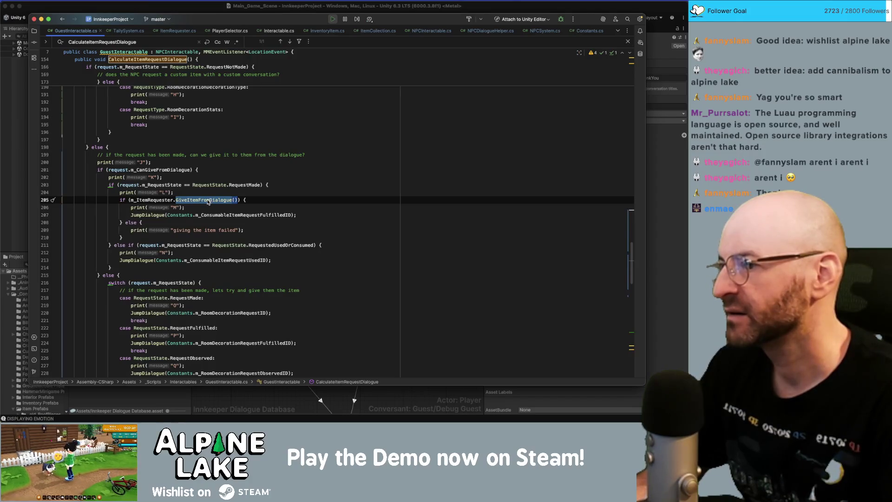
mouse_move(208, 202)
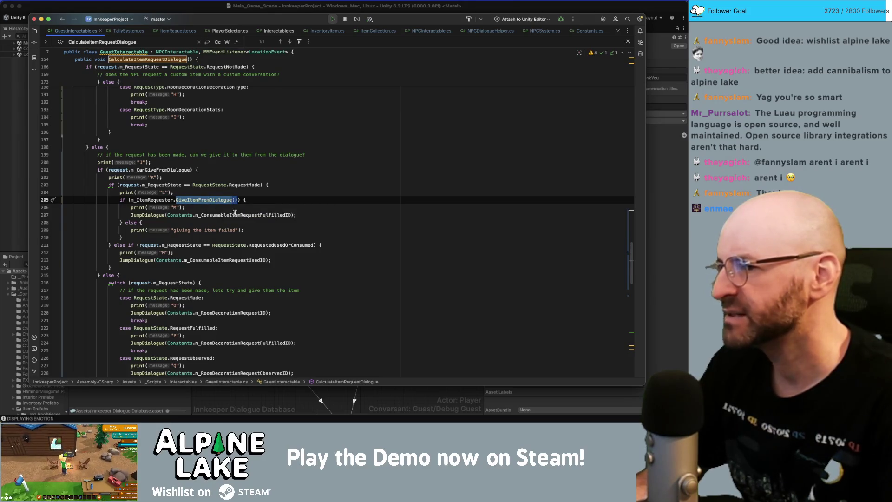
double_click(236, 215)
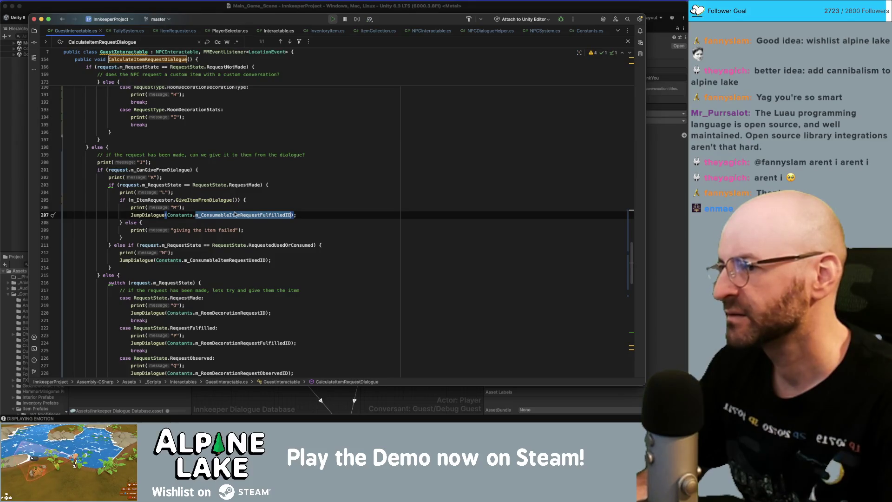
click(216, 200)
Step: Jump to GiveItemFromDialogue in ItemRequester.cs, highlight RequestedUsedOrConsumed, and return to Unity
super+click(216, 200)
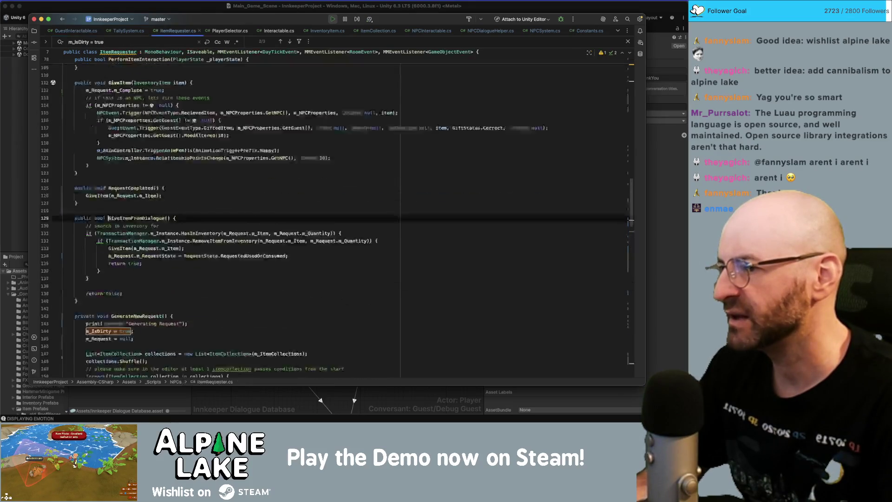
click(167, 202)
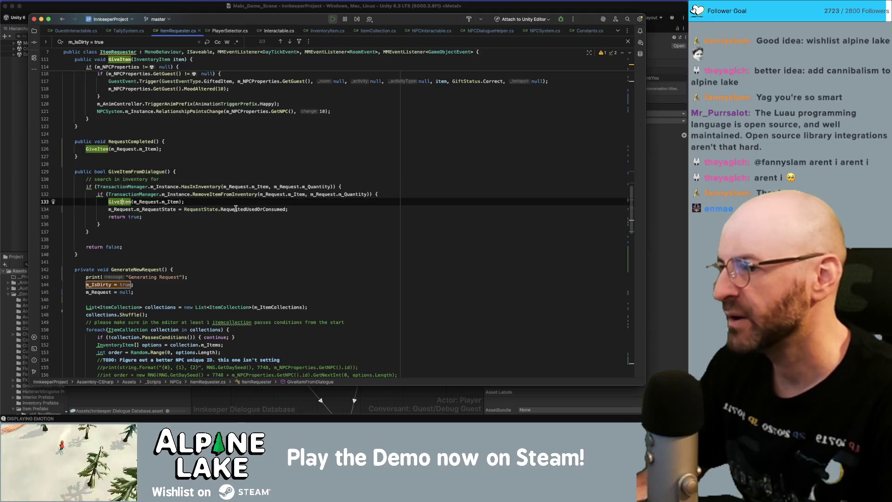
double_click(247, 209)
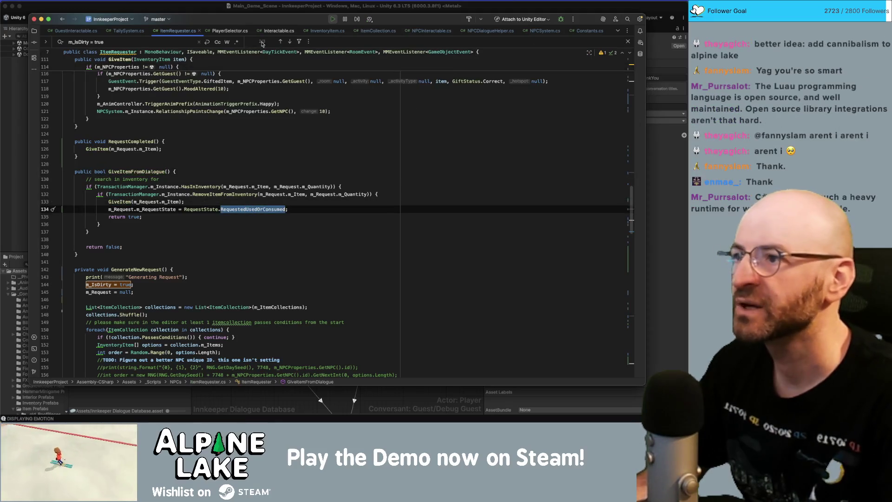
click(183, 10)
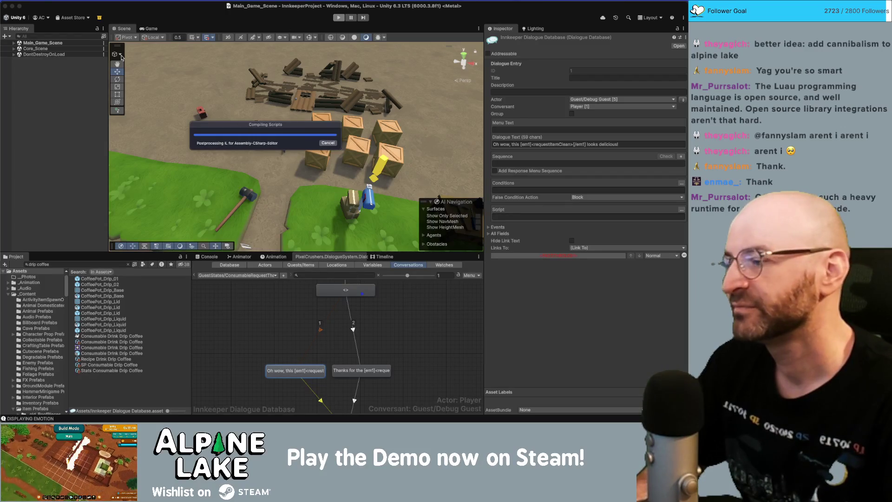
Step: Enter Play mode to test the game
click(339, 18)
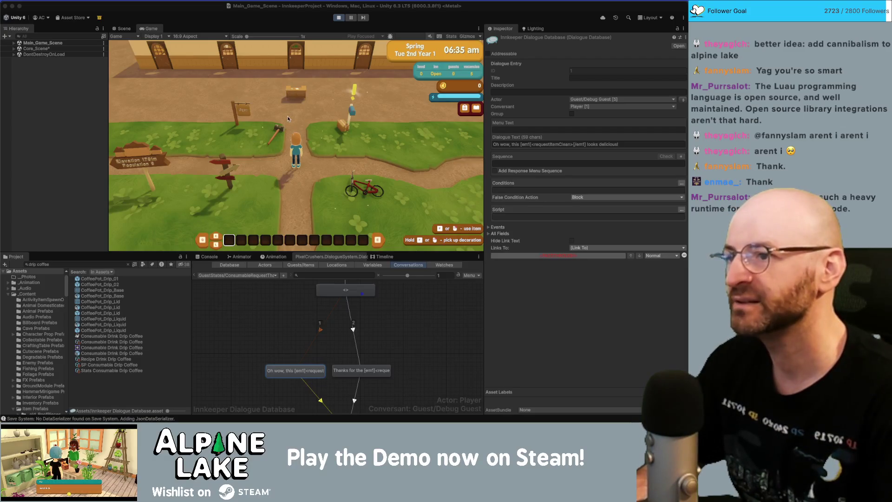
Step: Walk to the arriving guest, assign them a room, and ask what they need
key(w)
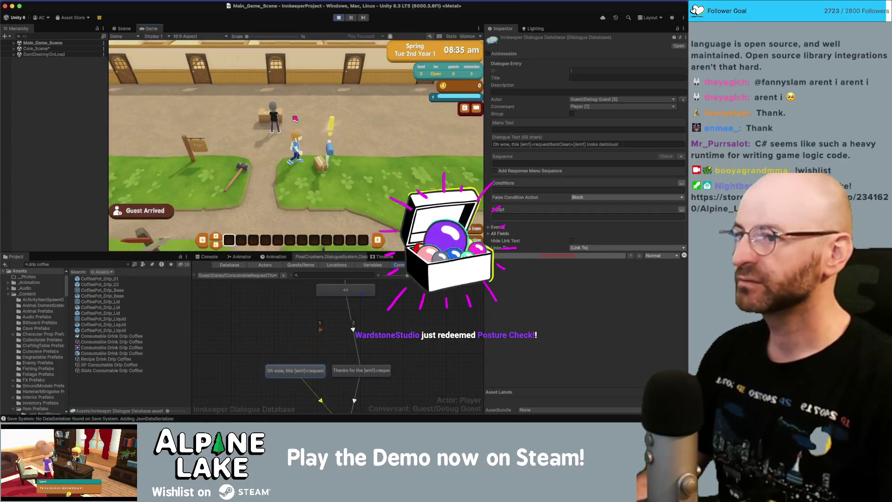
click(281, 131)
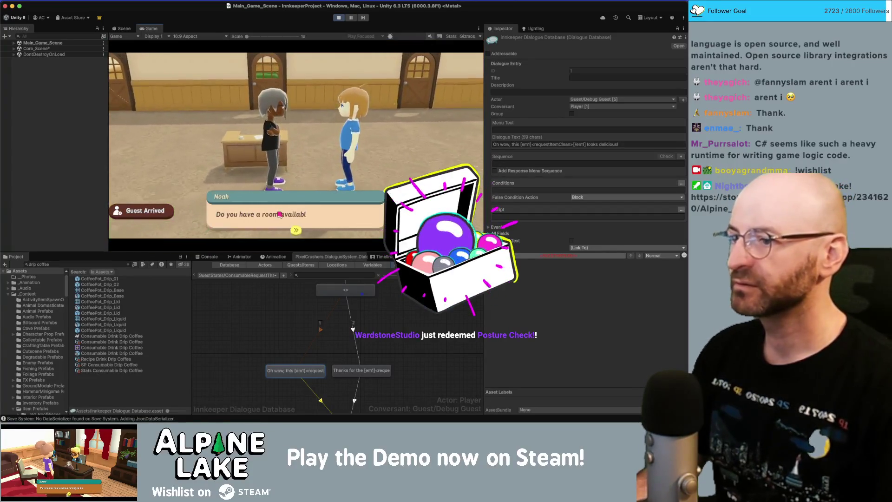
click(279, 215)
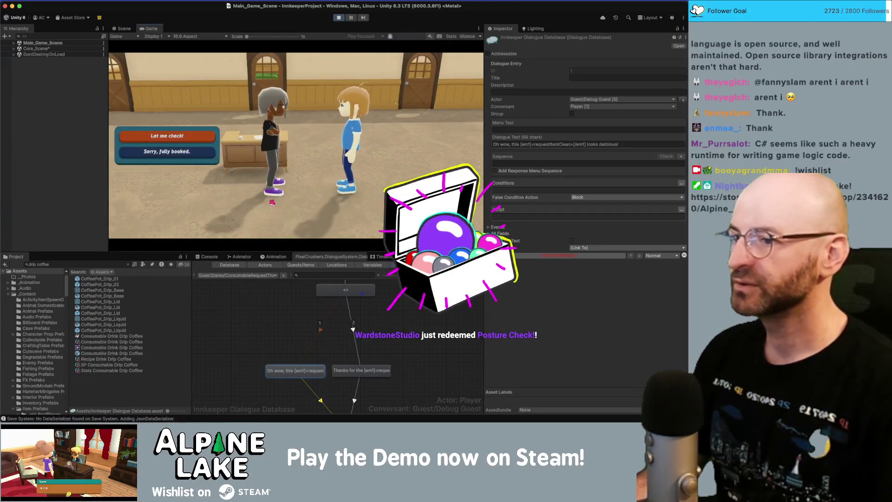
click(175, 141)
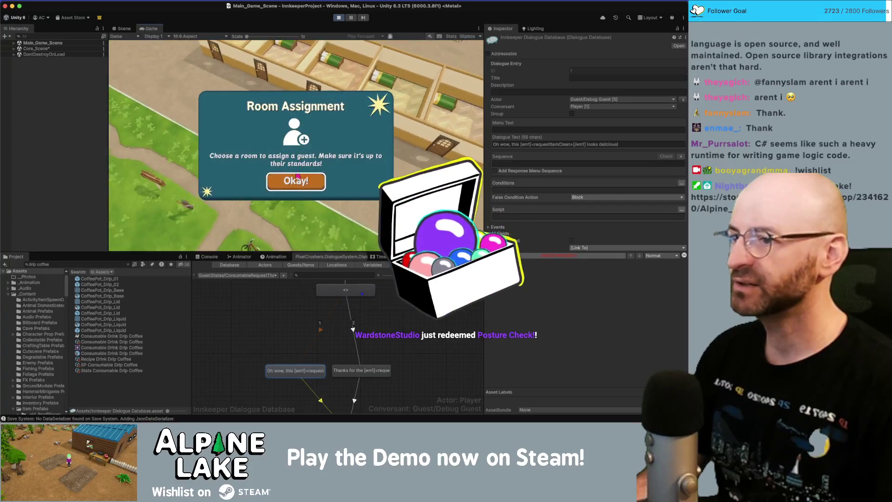
click(294, 179)
click(335, 106)
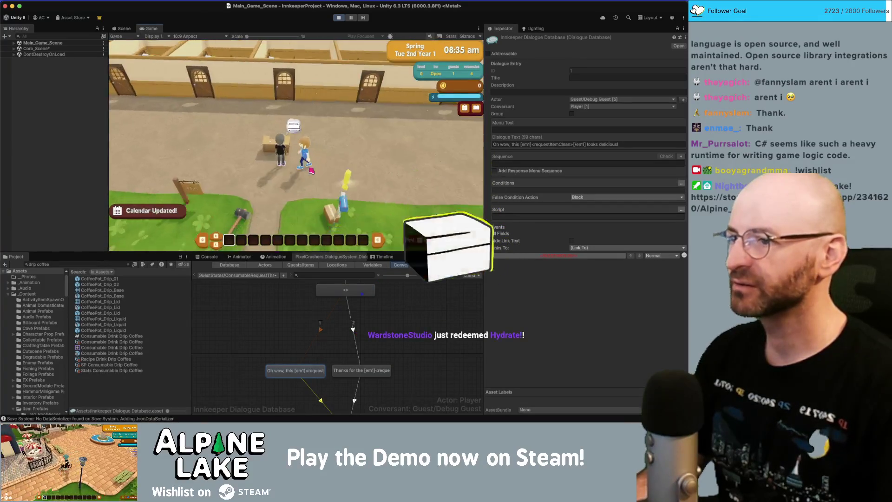
click(270, 193)
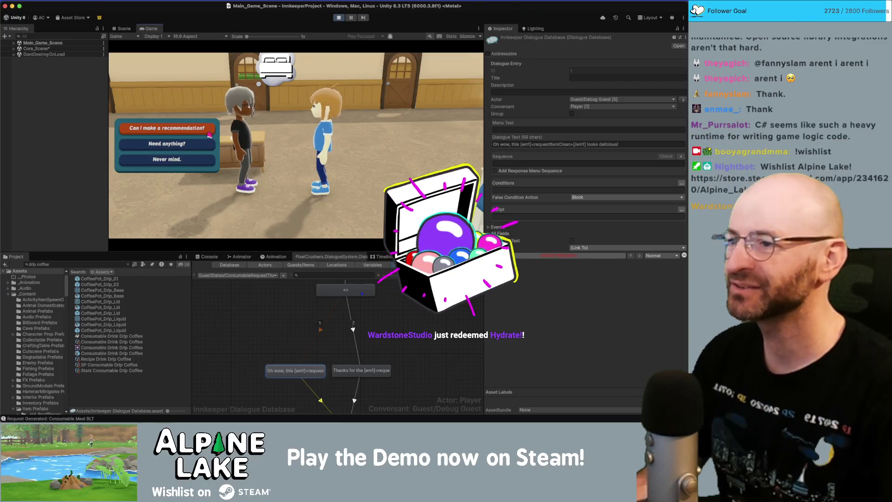
click(200, 146)
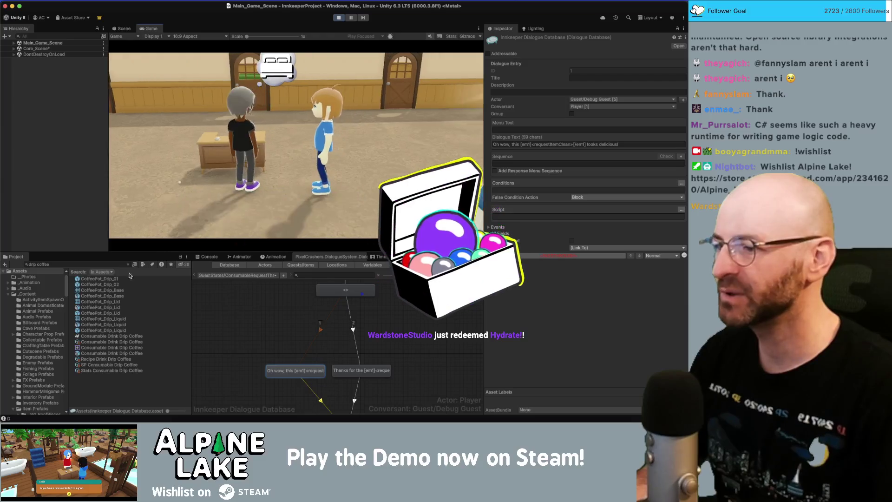
Step: Search the Project for 'blt' and give the player a stack of Consumable Meal BLT
click(117, 264)
text(blt)
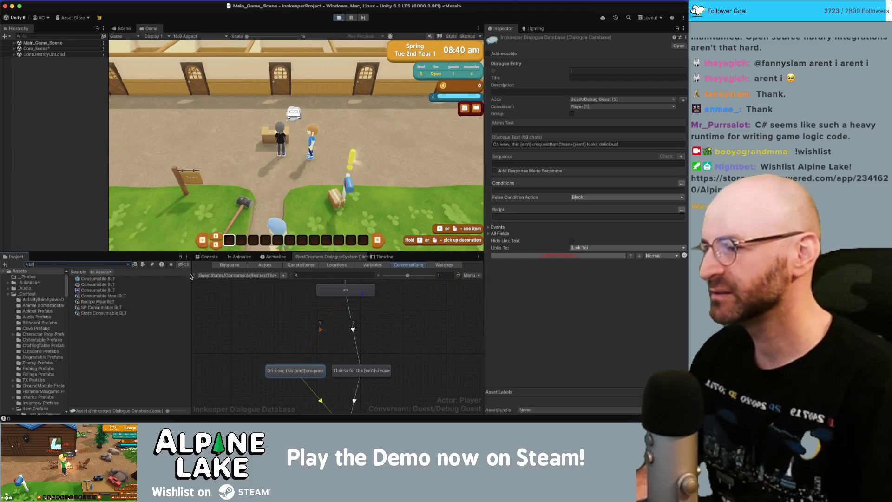
click(125, 296)
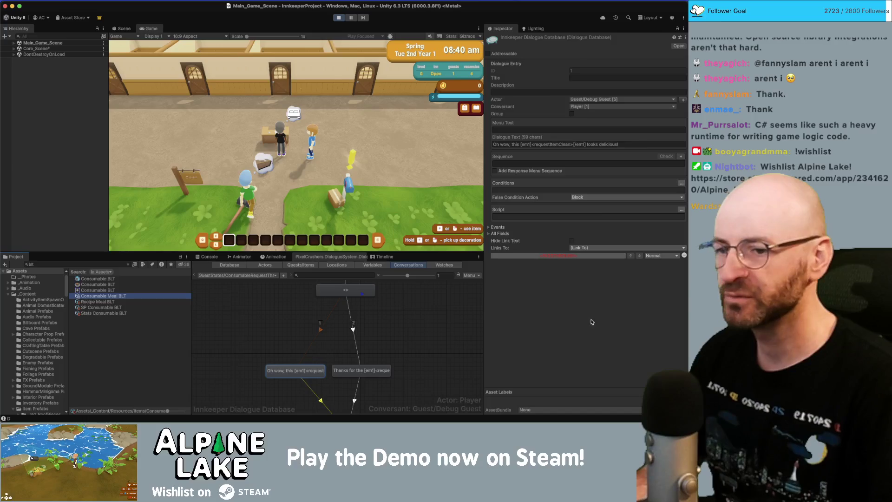
click(602, 375)
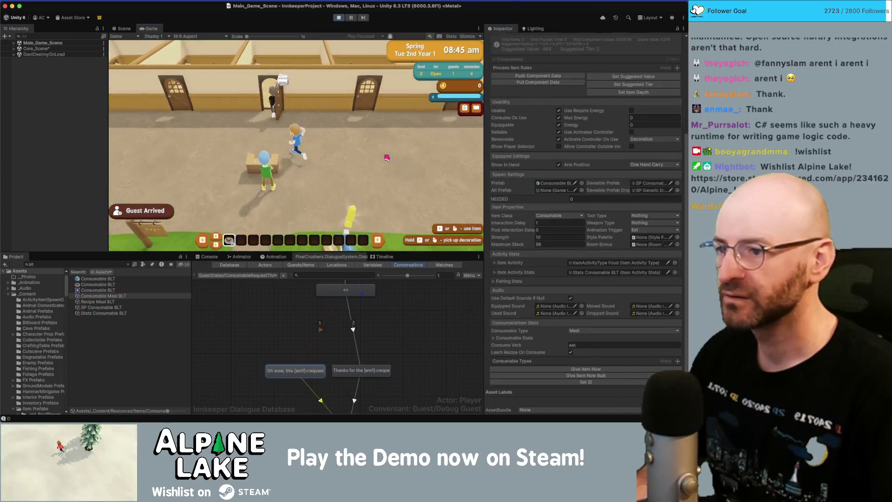
Step: Hand the BLT to the guest and click through their thank-you dialogue
key(e)
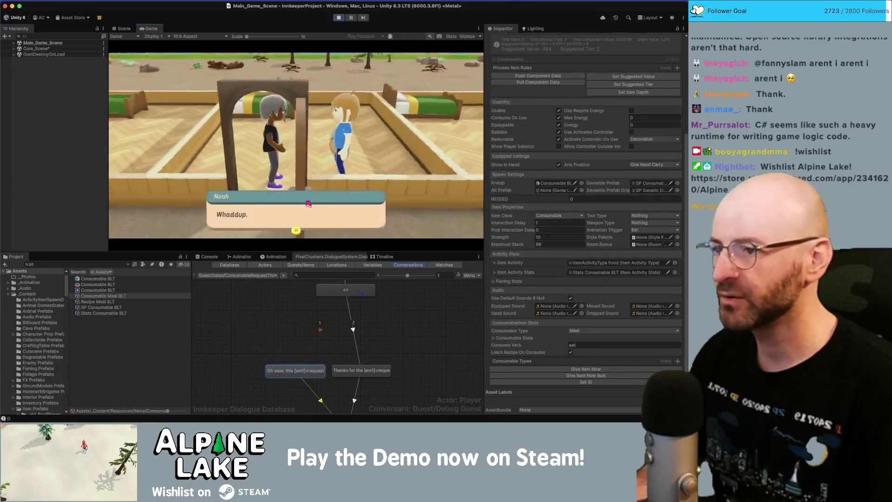
click(173, 144)
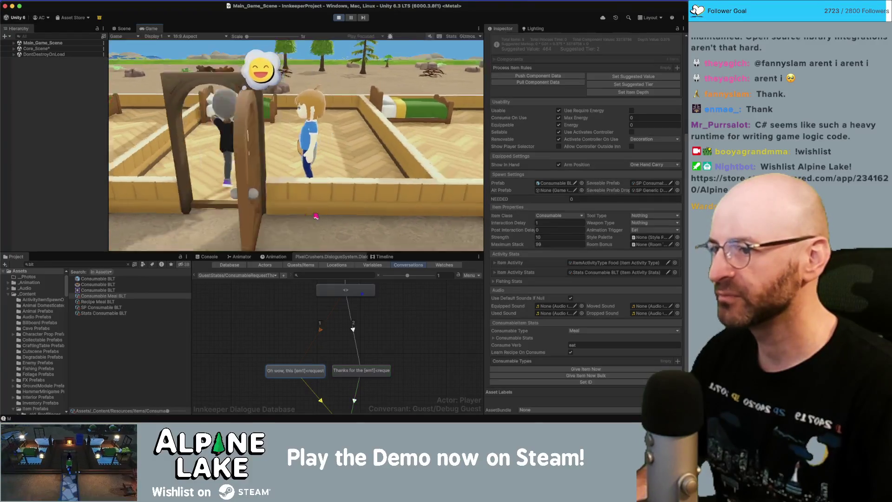
click(258, 218)
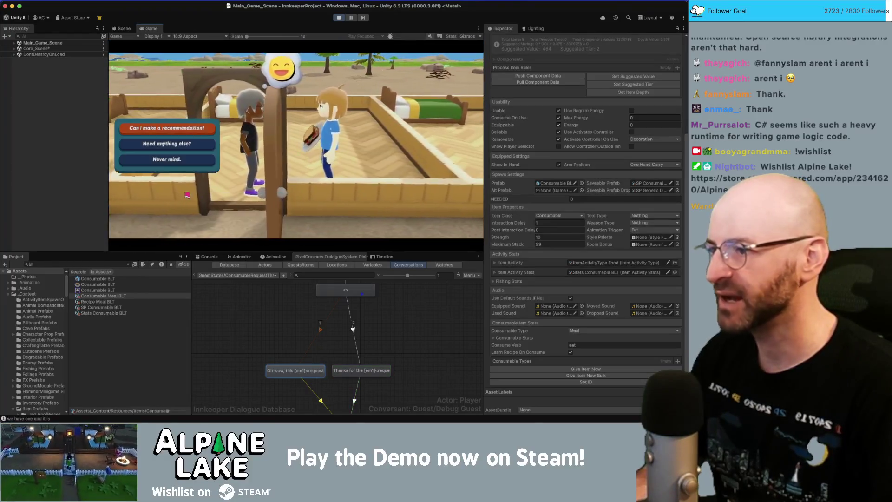
click(165, 149)
click(225, 215)
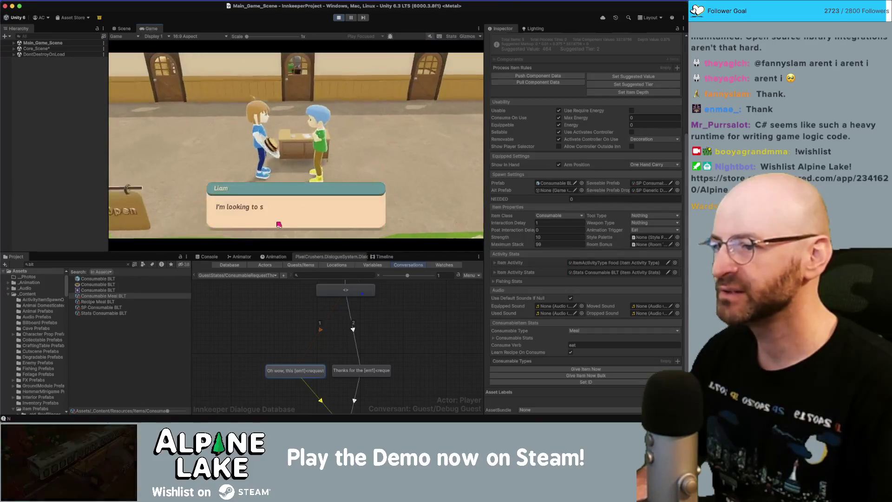
Step: Assign the next guest a room and hear their request
click(199, 140)
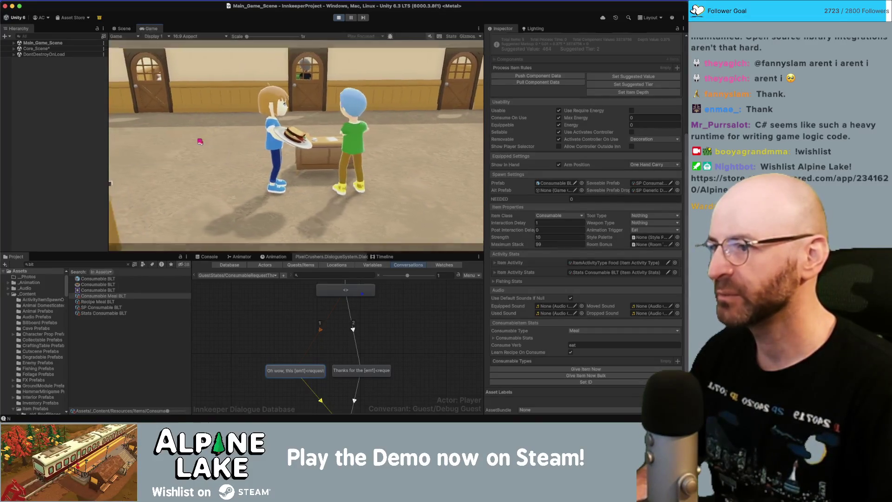
click(299, 109)
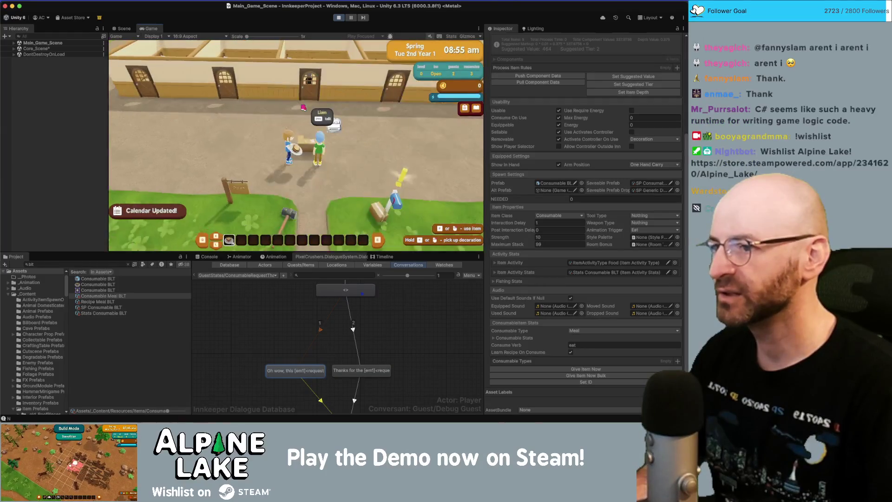
click(190, 150)
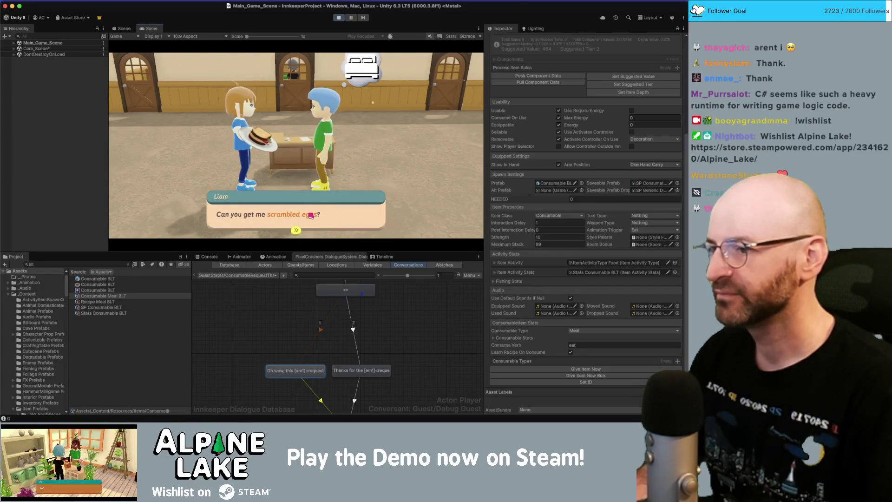
click(348, 218)
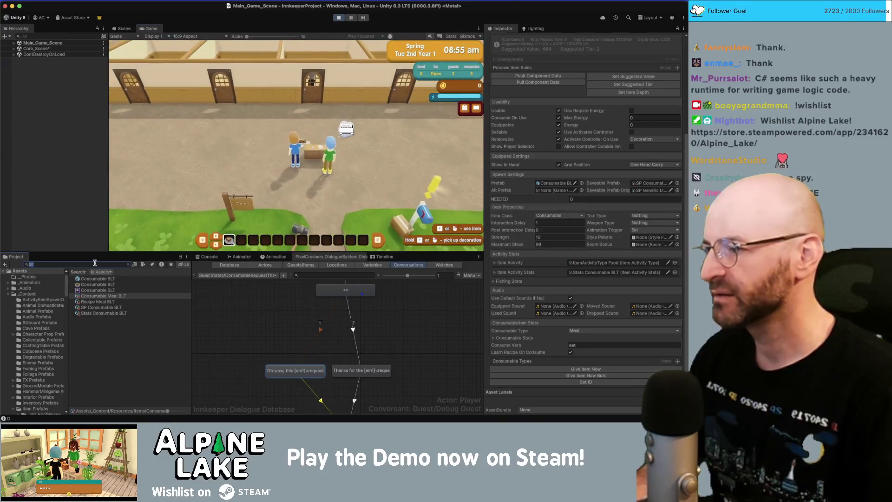
Step: Search 'cgs' and put Consumable Meal Scrambled Eggs into the player's hotbar
click(95, 263)
text(crambled eg)
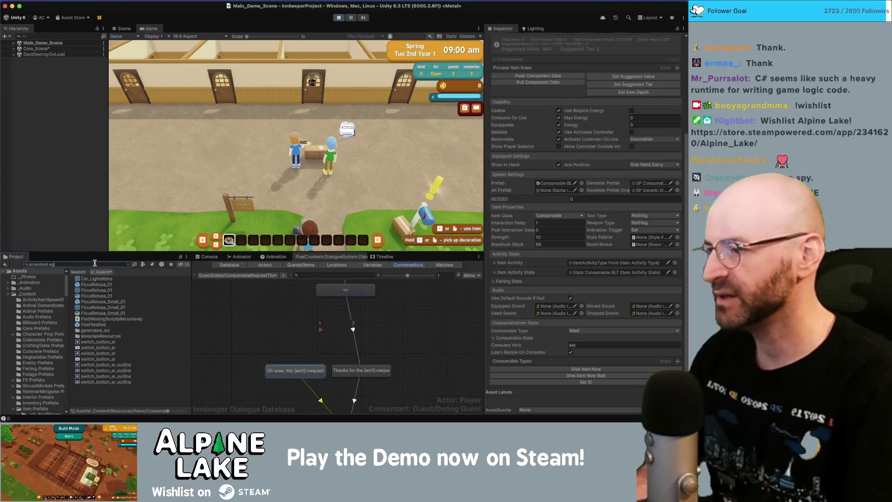
text(s)
click(111, 285)
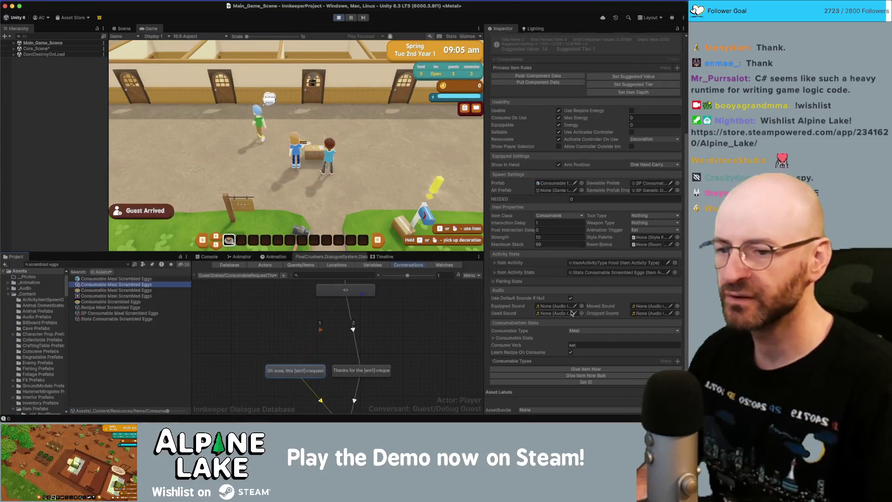
click(559, 376)
Step: Walk to the guest, give the eggs, finish the thank-you dialogue, and show the Console
key(w)
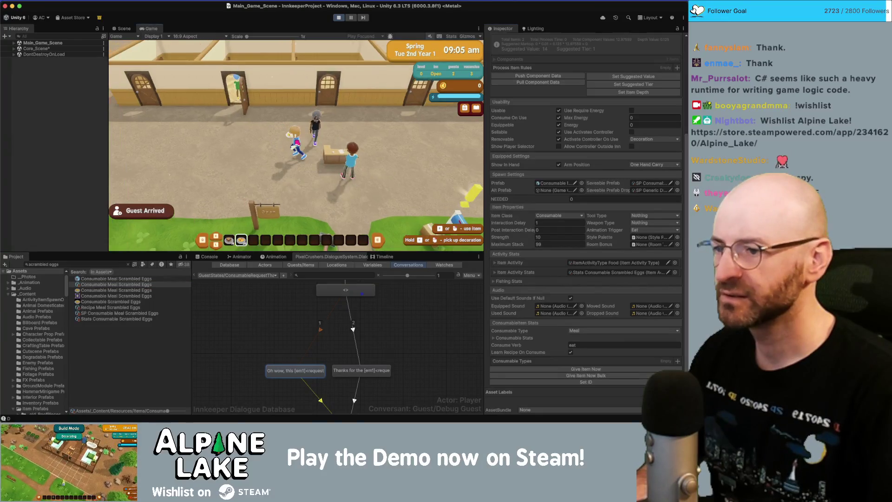
click(301, 142)
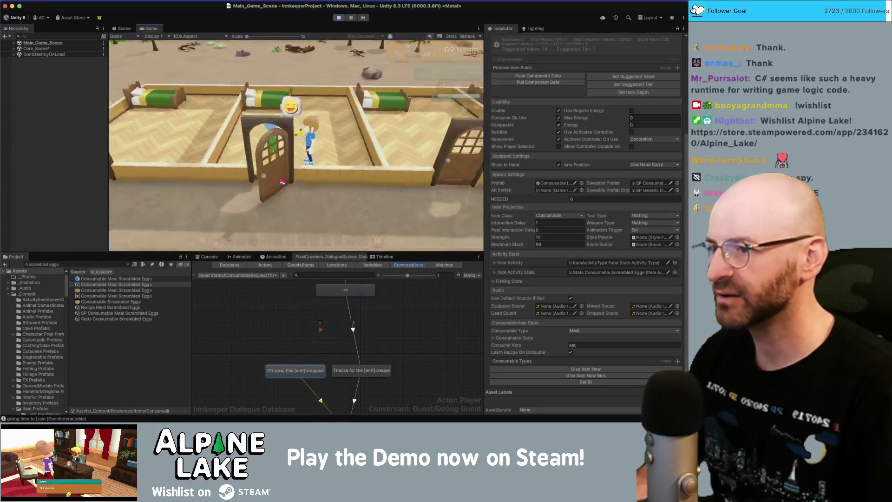
click(210, 154)
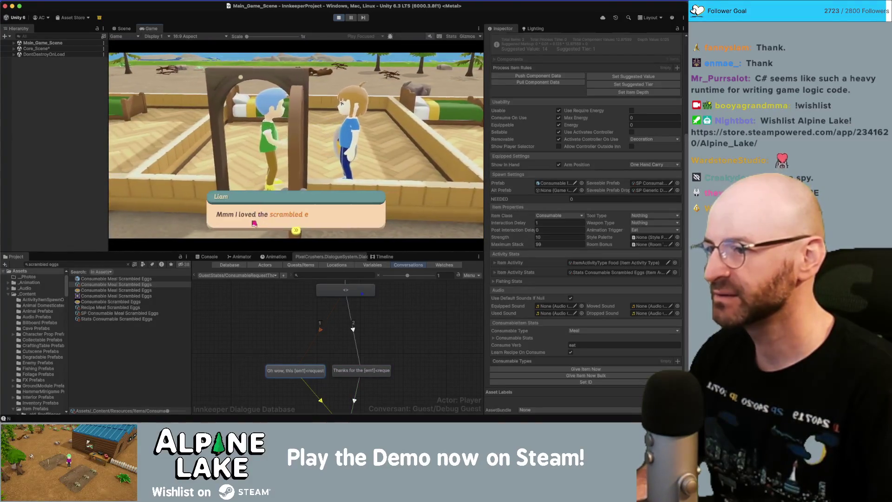
click(295, 227)
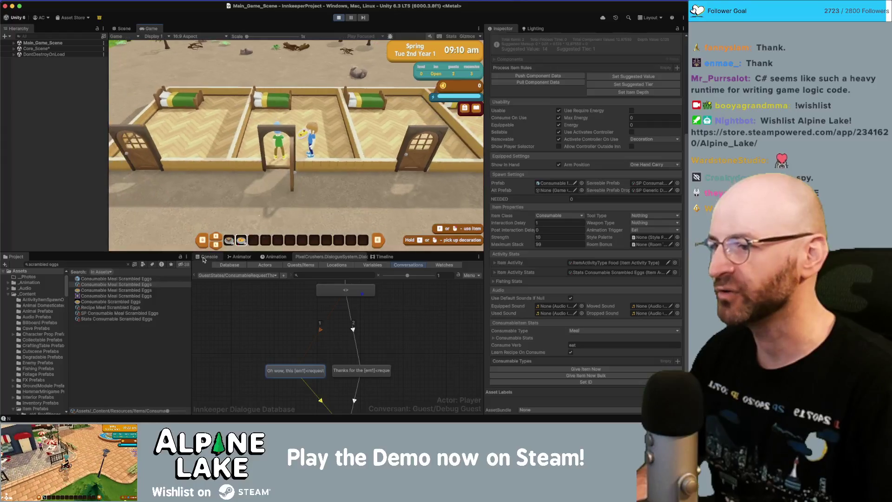
click(209, 257)
Step: Stop Play mode and open the _Guest_Generic prefab
click(339, 18)
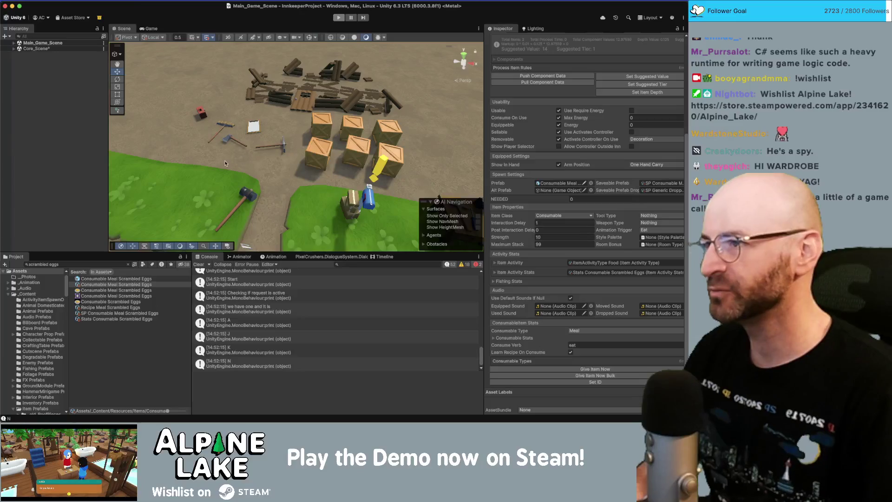
click(66, 264)
text(generic guest)
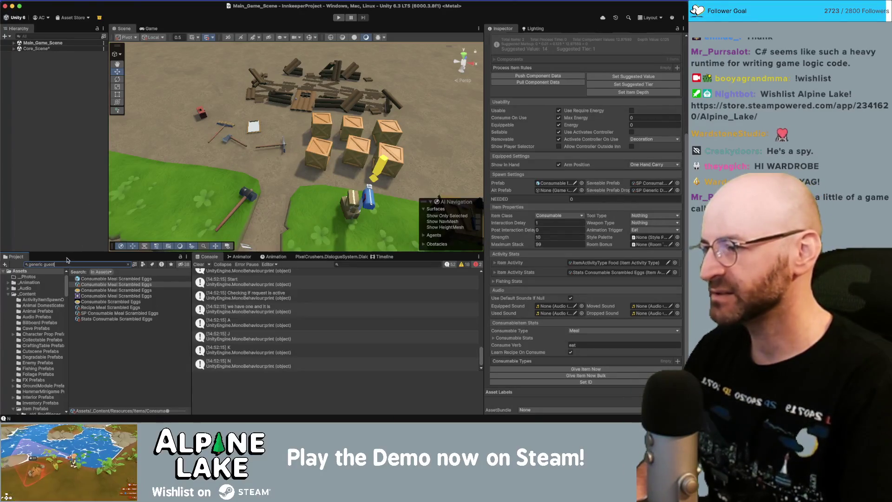
click(88, 279)
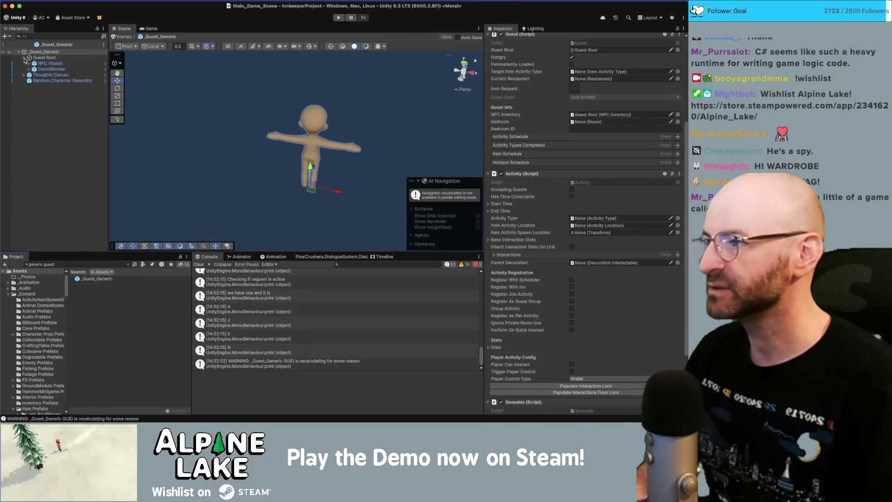
click(25, 57)
click(29, 58)
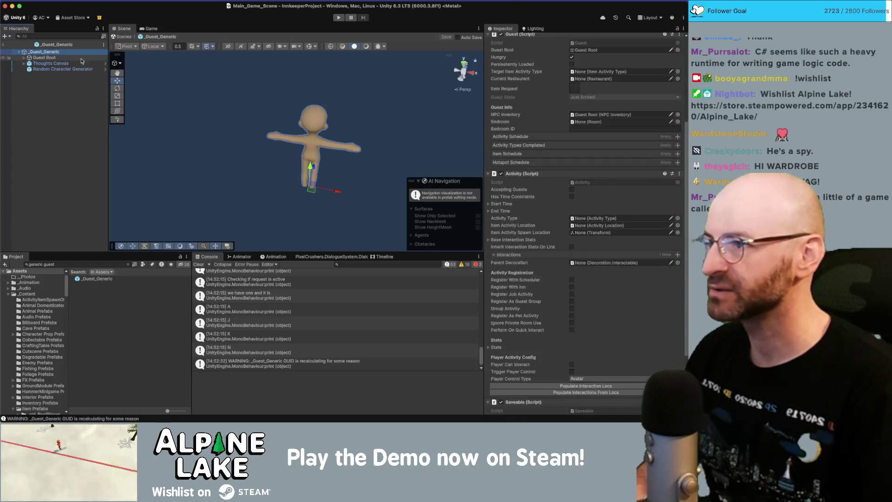
Step: Remove Meal Guest Requests from the Item Requester and select Tier 1 Guest Requests
scroll(530, 214, down, 15)
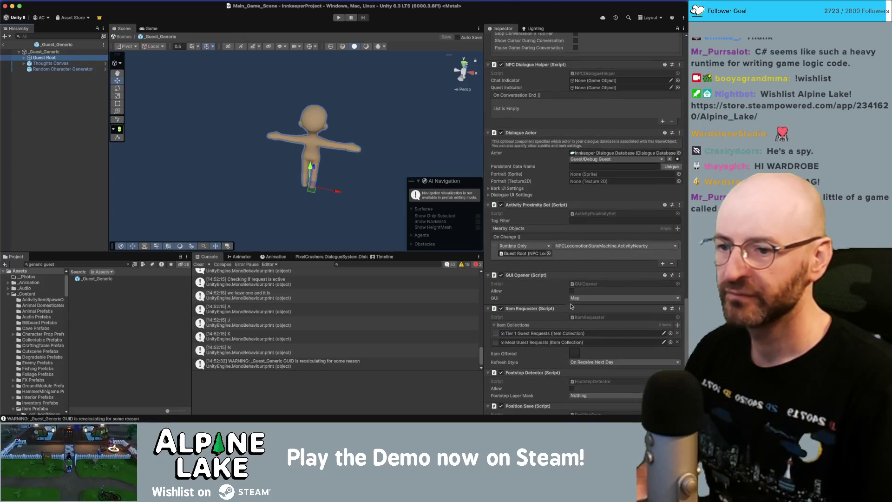
click(677, 342)
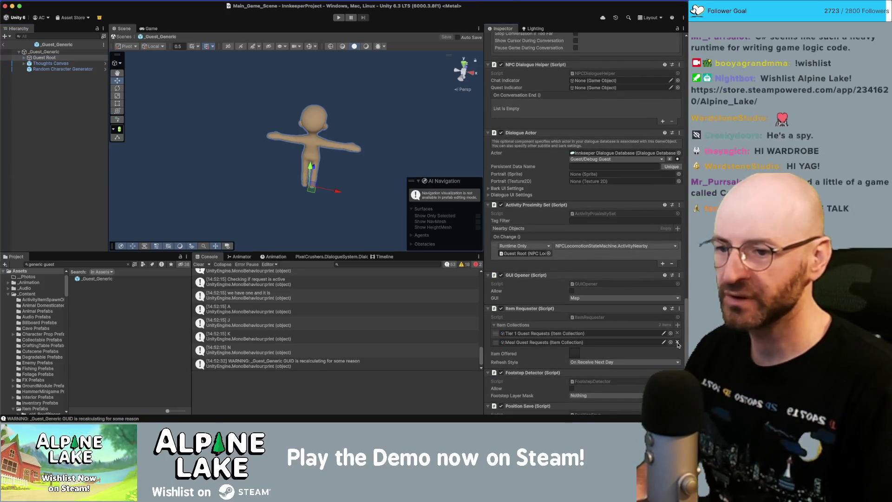
click(537, 334)
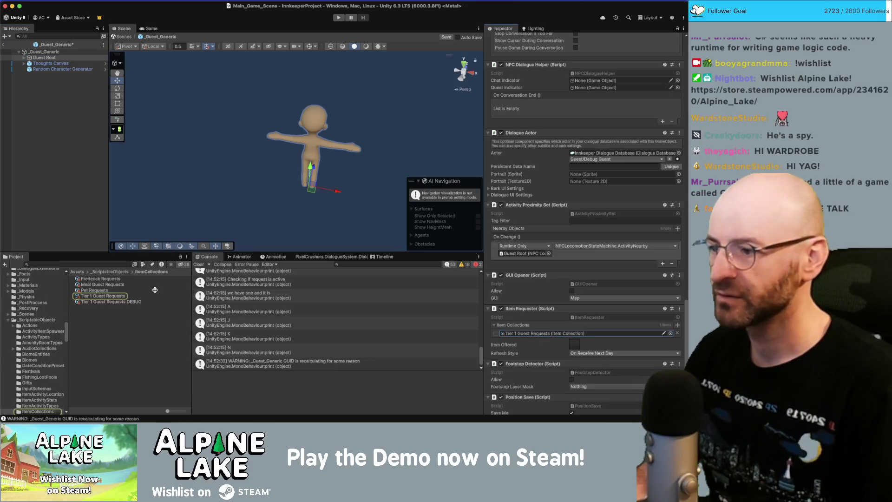
click(104, 296)
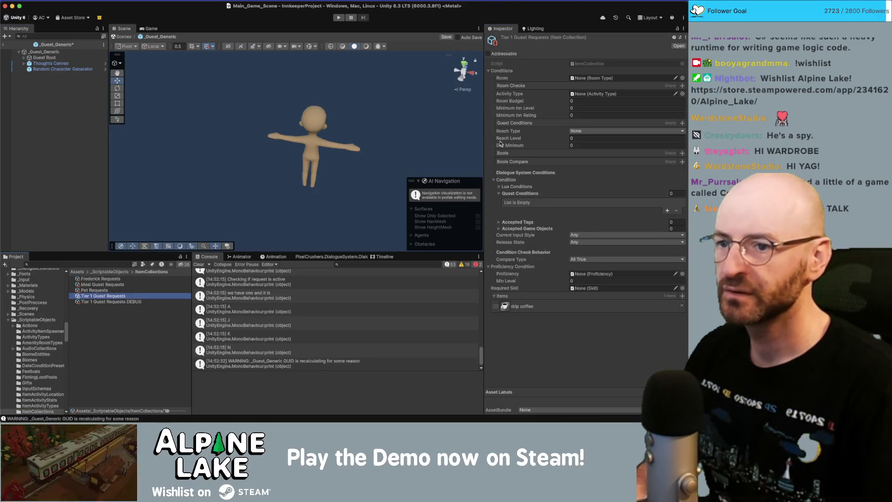
Step: Add the elegant chair to Tier 1 Guest Requests and remove drip coffee
click(499, 193)
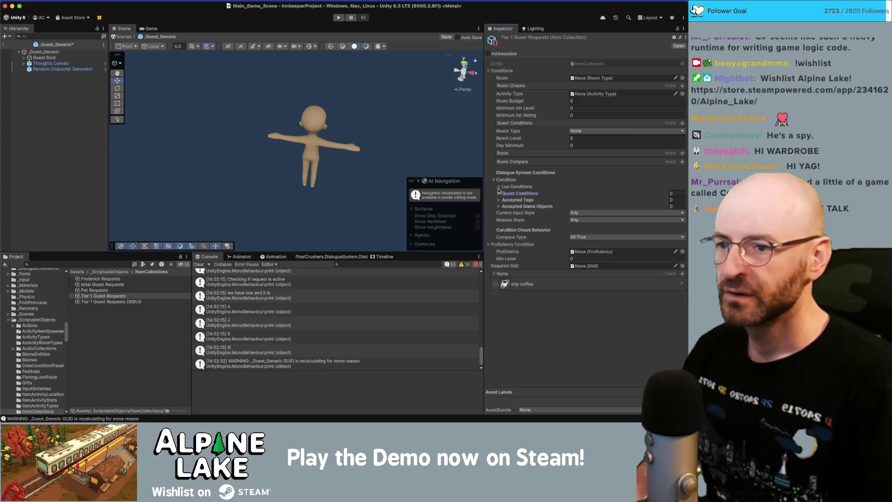
click(499, 187)
click(499, 187)
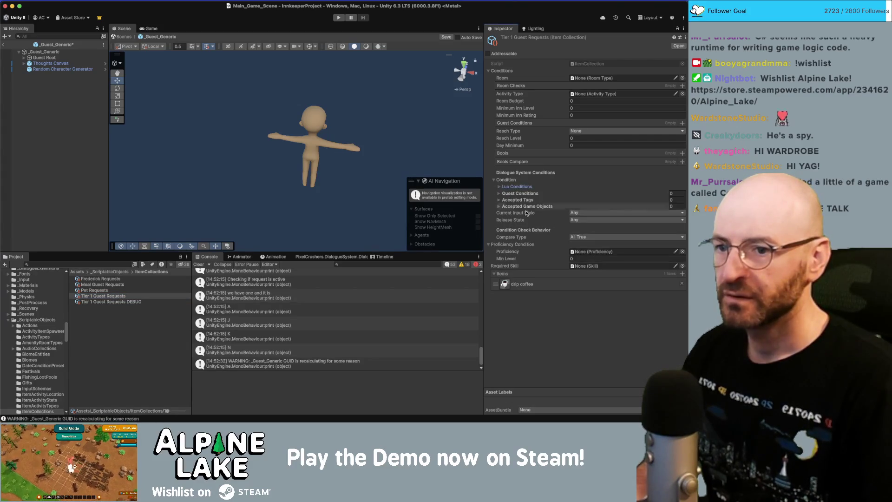
click(683, 274)
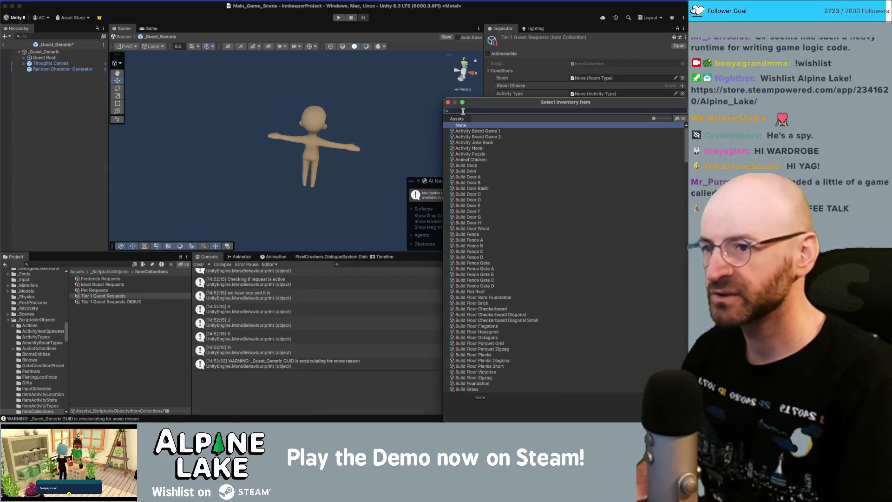
key(Down)
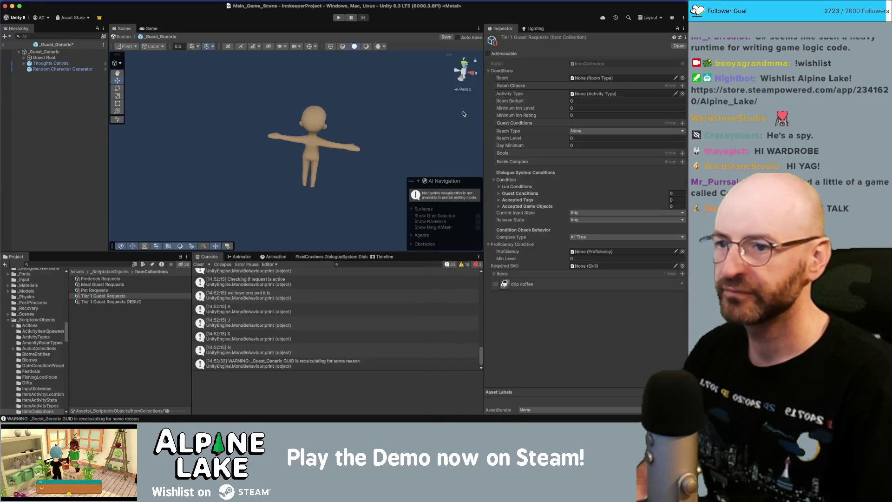
key(Down)
key(Return)
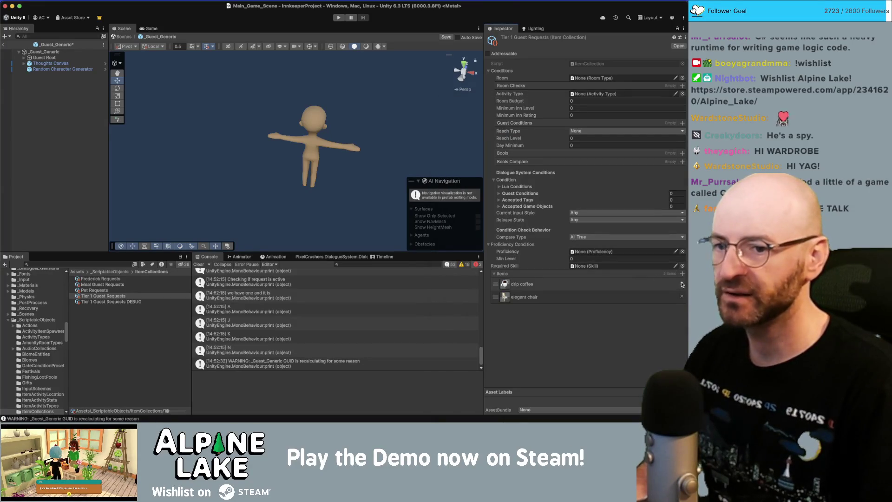
click(683, 284)
click(69, 131)
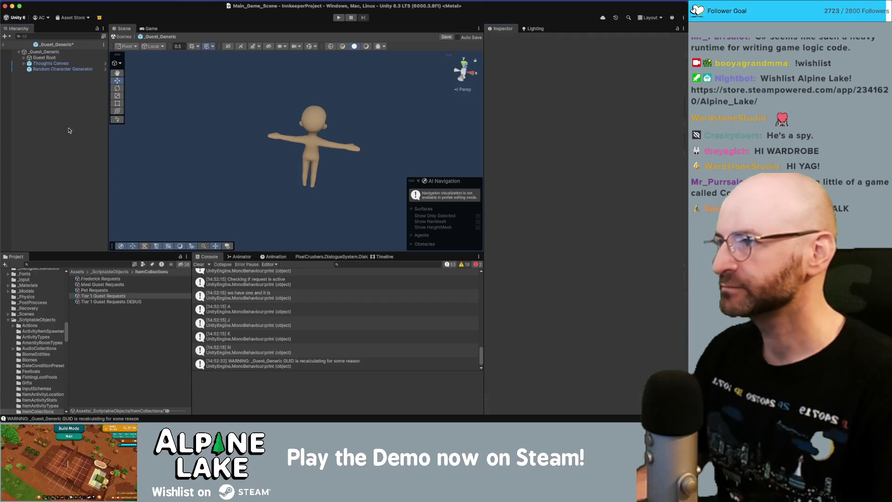
Step: Add Decor Chair B and one more chair to the items, then save the prefab
click(96, 296)
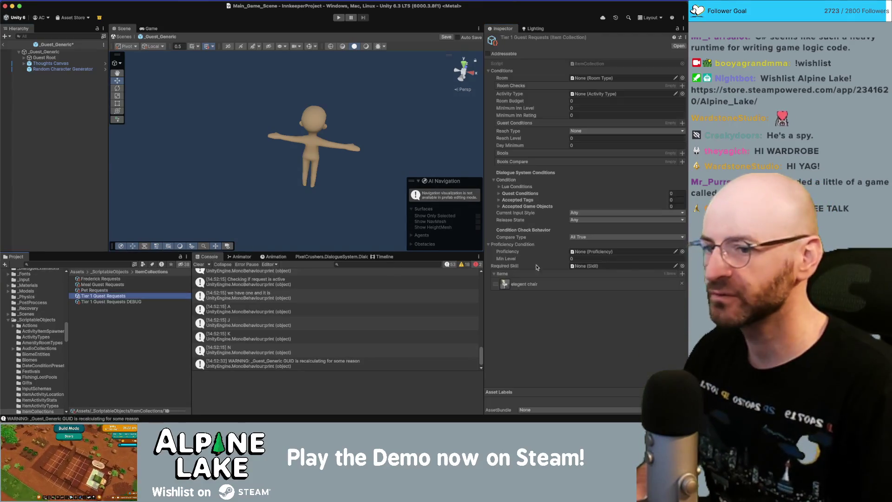
click(682, 273)
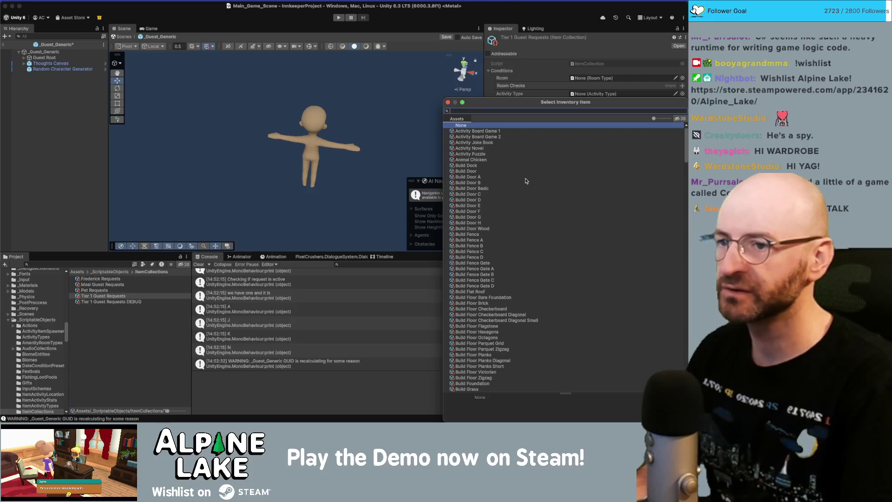
text(conb)
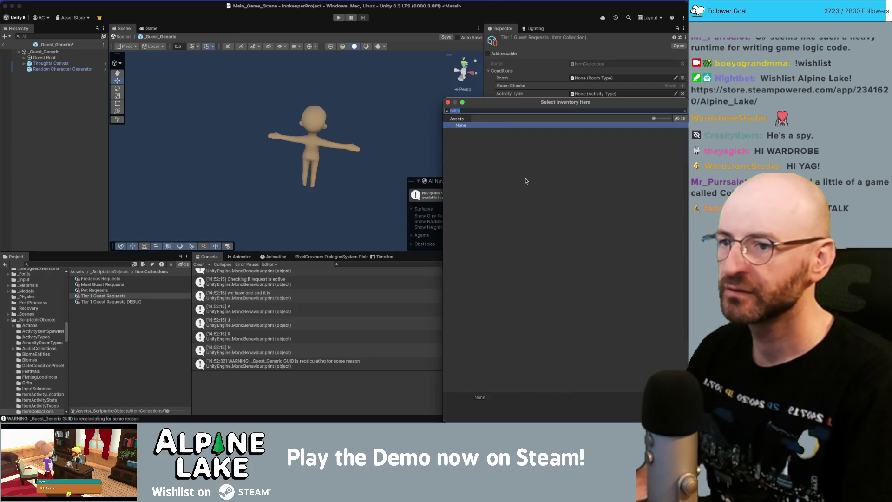
text(air b)
click(470, 137)
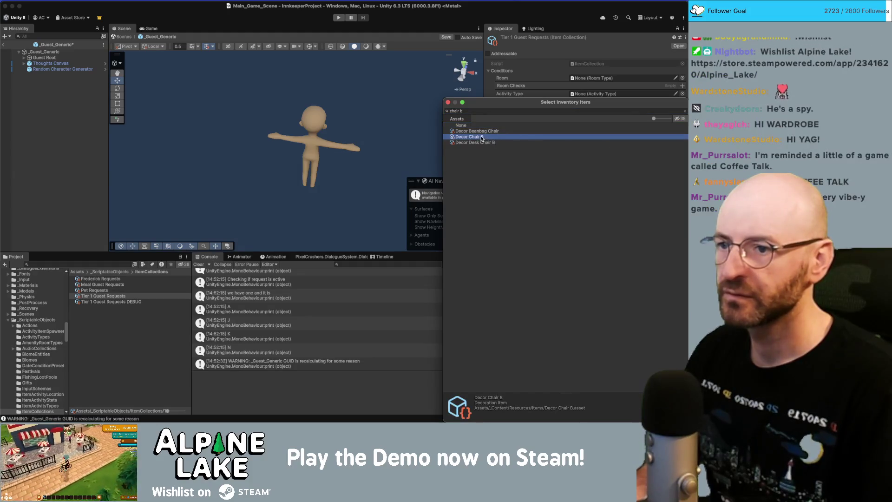
double_click(482, 139)
click(681, 276)
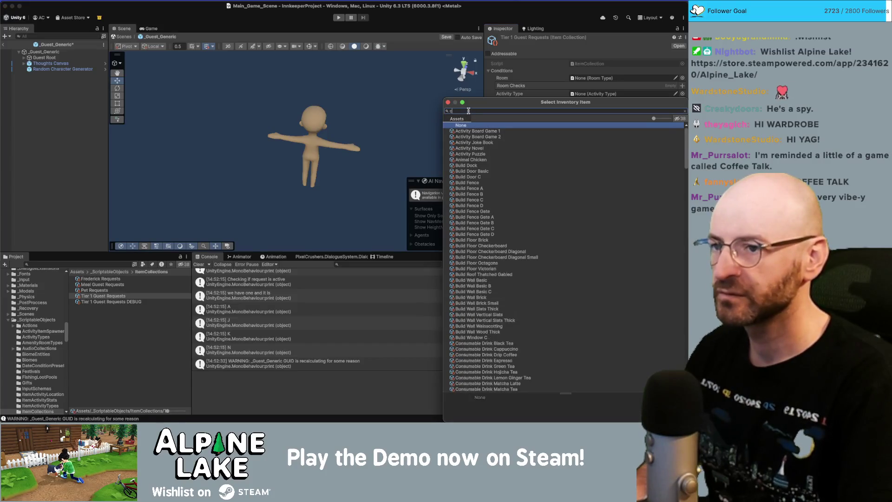
text(hair c)
key(Down)
key(Down)
key(Down)
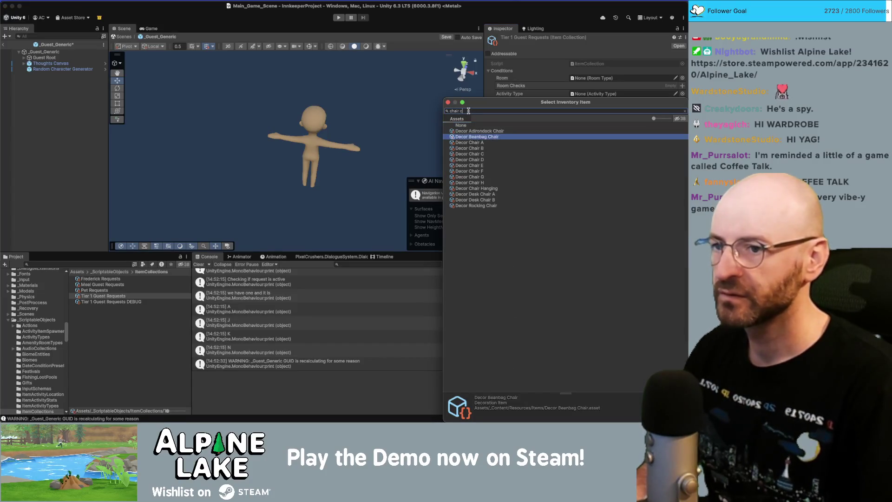
key(Return)
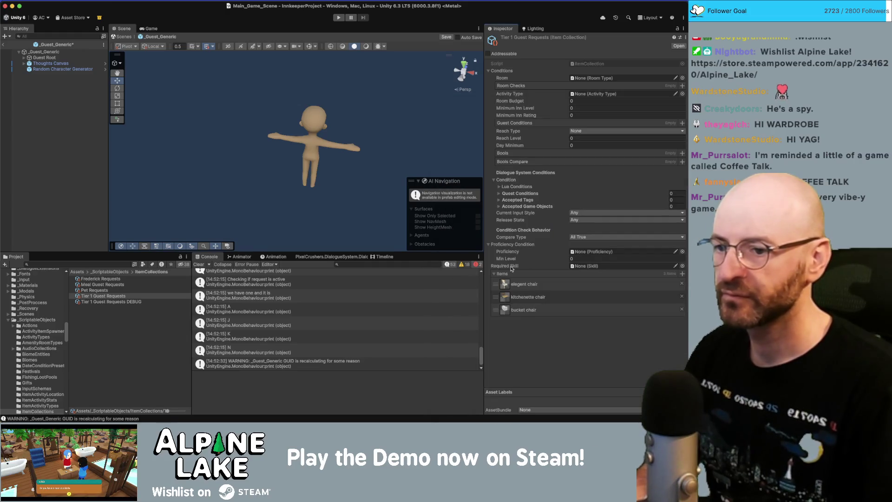
click(68, 148)
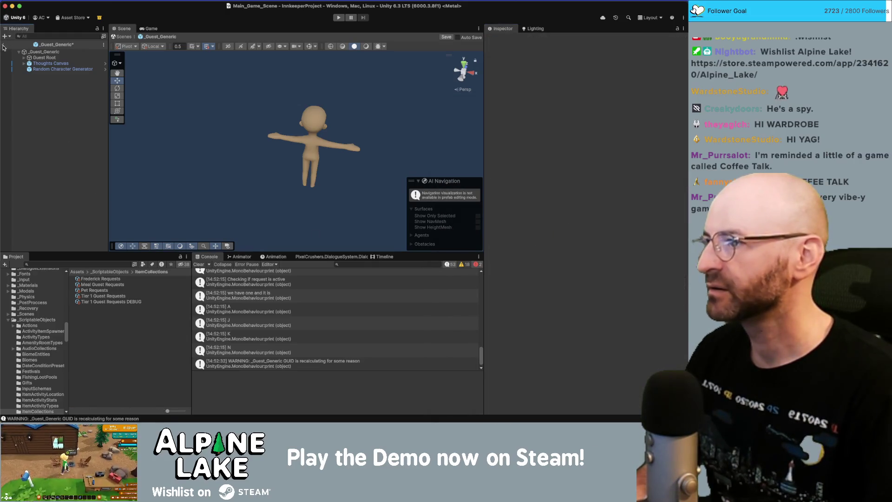
key(super+s)
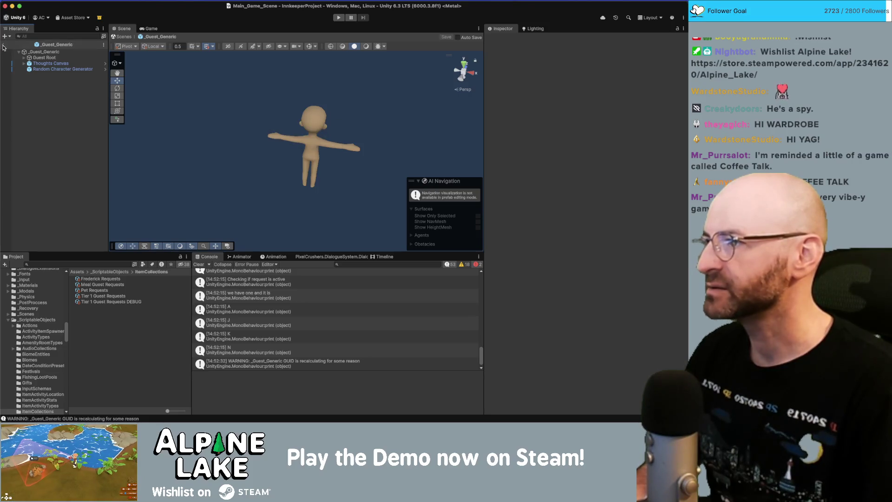
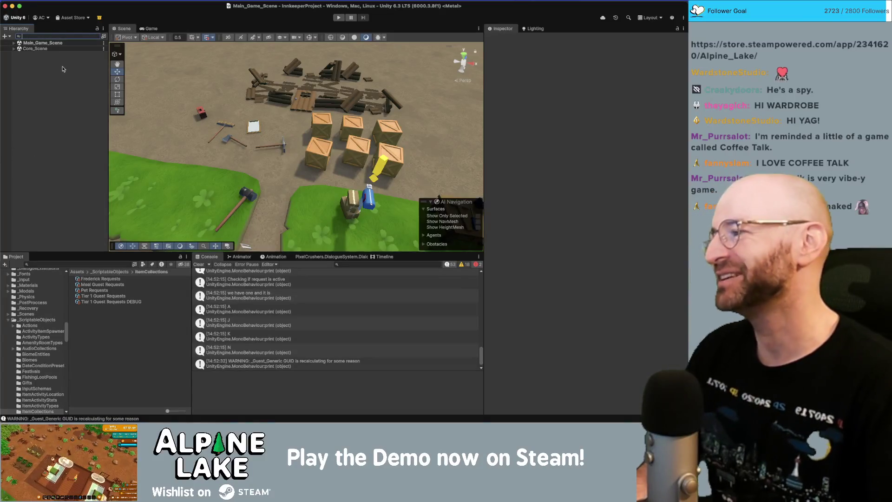
Step: Search the project for 'generic guest' and open the _Guest_Generic prefab in prefab mode
click(94, 266)
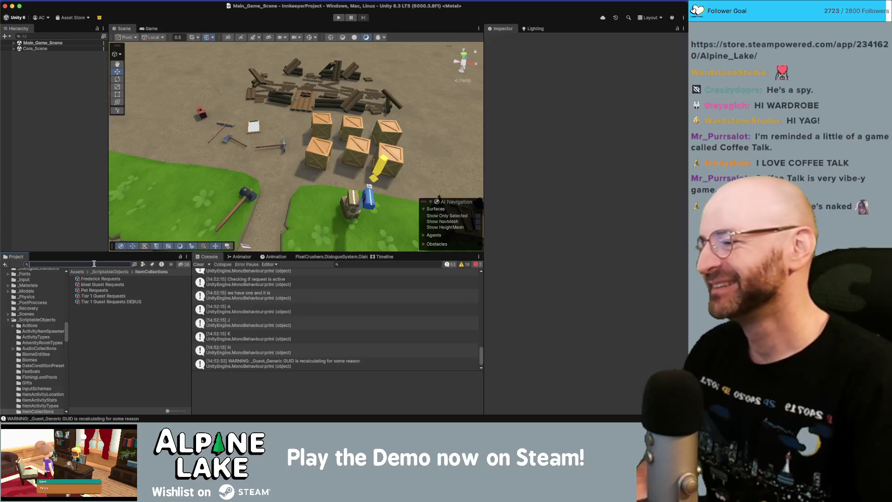
text(generic guest)
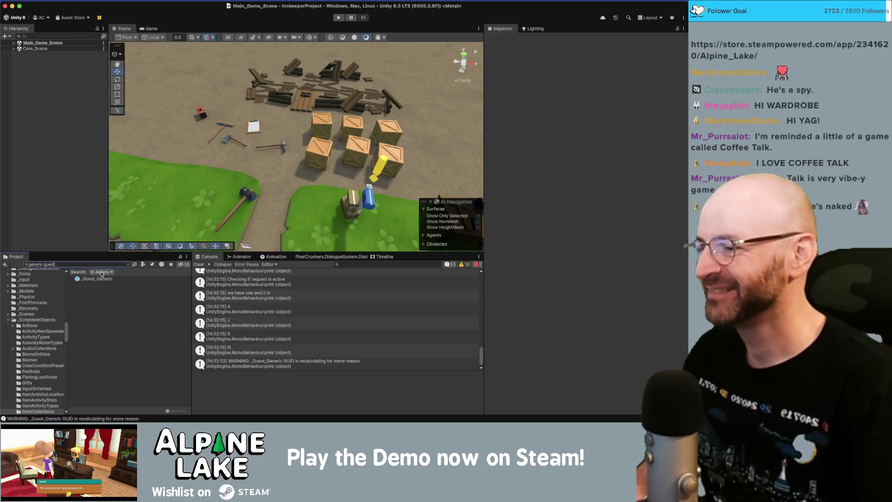
click(101, 278)
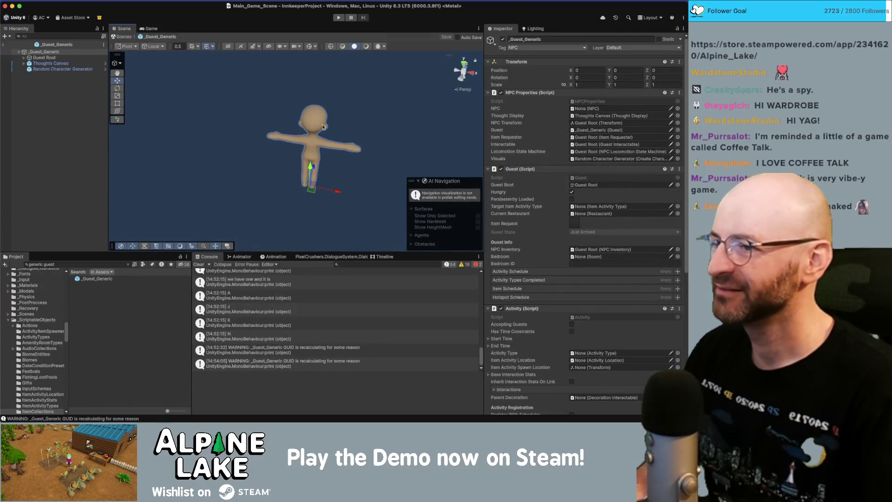
mouse_move(324, 126)
mouse_down()
mouse_move(543, 76)
mouse_move(467, 88)
mouse_up()
mouse_move(324, 111)
mouse_down()
mouse_move(453, 98)
mouse_move(439, 87)
mouse_move(444, 112)
mouse_move(425, 136)
mouse_move(468, 154)
mouse_move(584, 166)
mouse_move(444, 158)
mouse_up()
click(368, 115)
scroll(430, 144, up, 5)
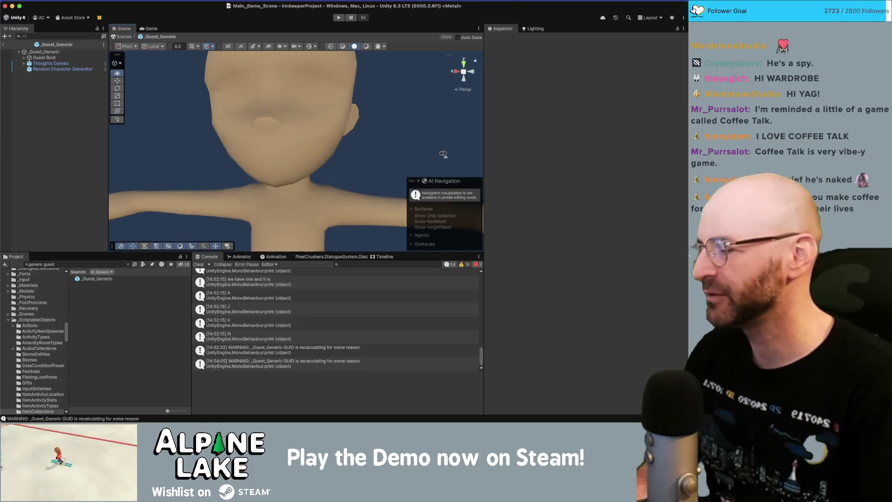
scroll(444, 160, down, 8)
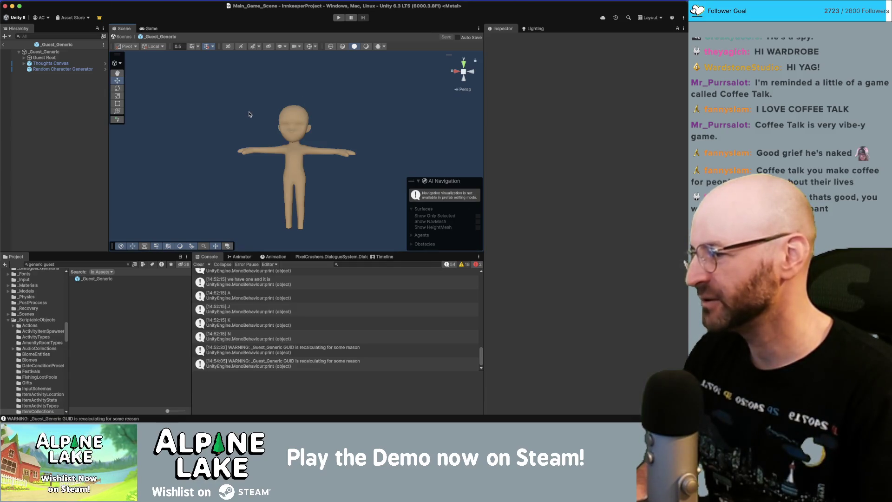
Step: Leave prefab mode, start play past the intro, and check in the guest with 'Let me check!'
click(6, 46)
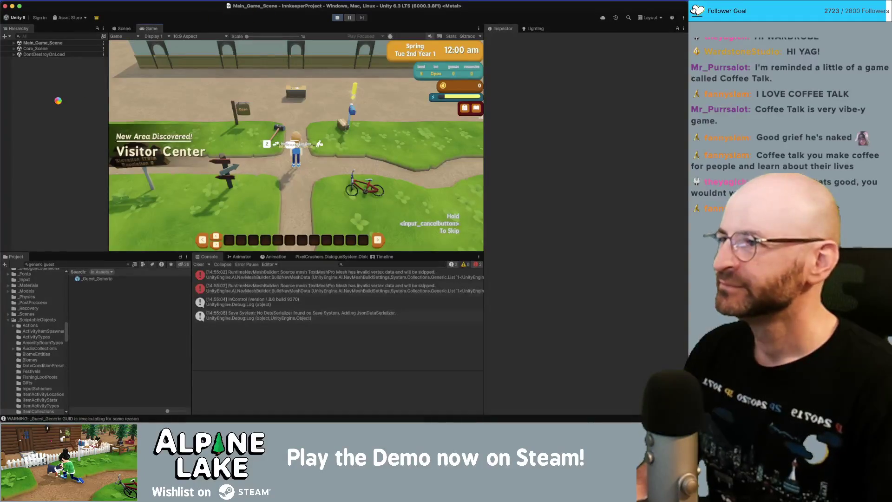
click(339, 86)
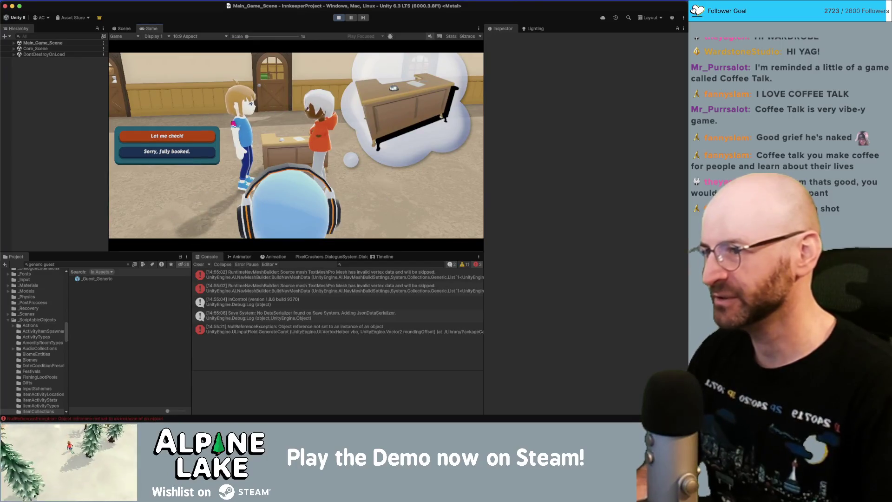
click(177, 138)
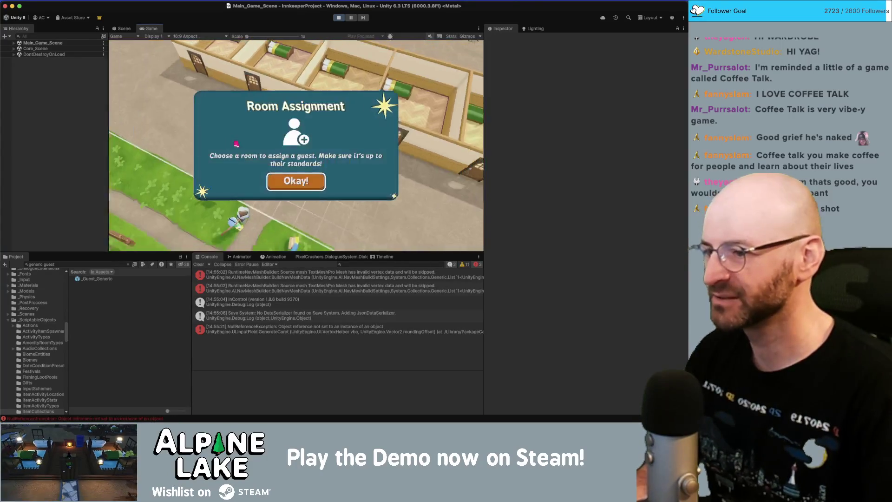
click(296, 182)
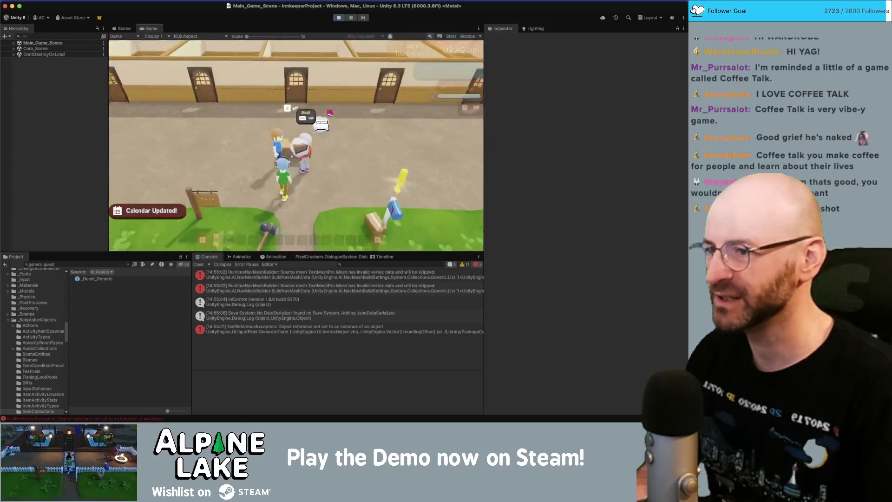
click(167, 144)
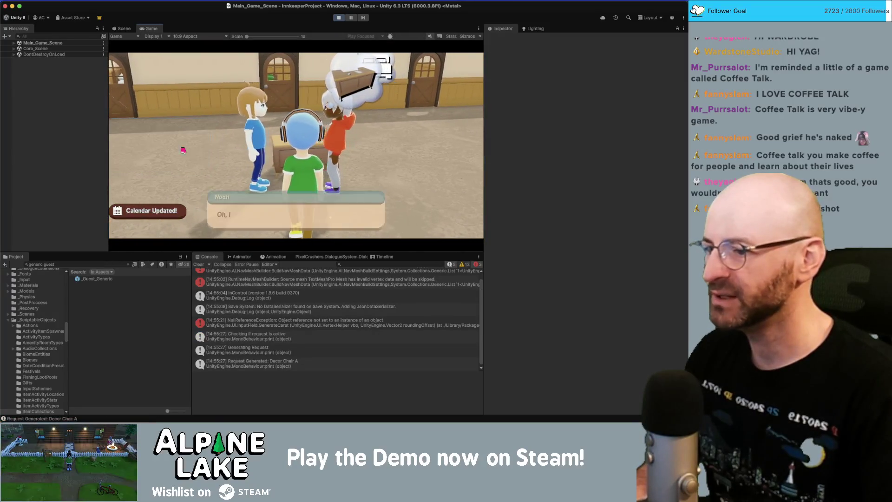
click(322, 202)
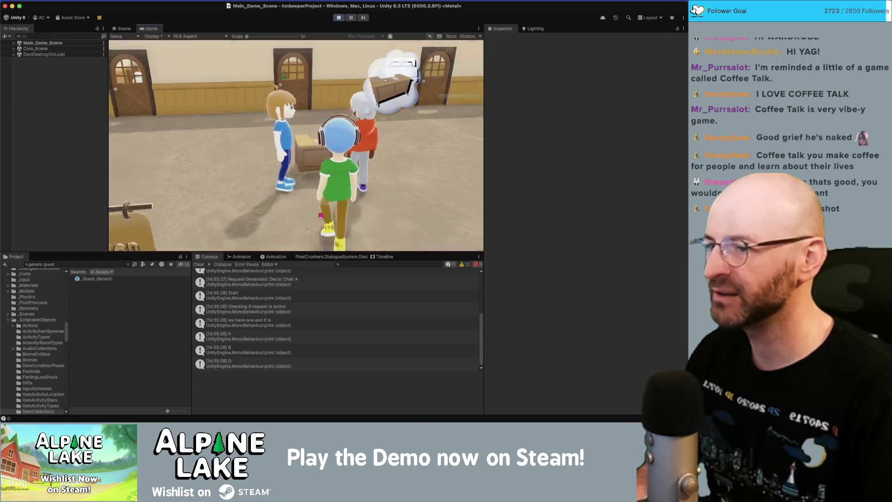
Step: Search 'decor chair' and give Decor Chair A, B and C via Give Item Now Bulk
click(101, 263)
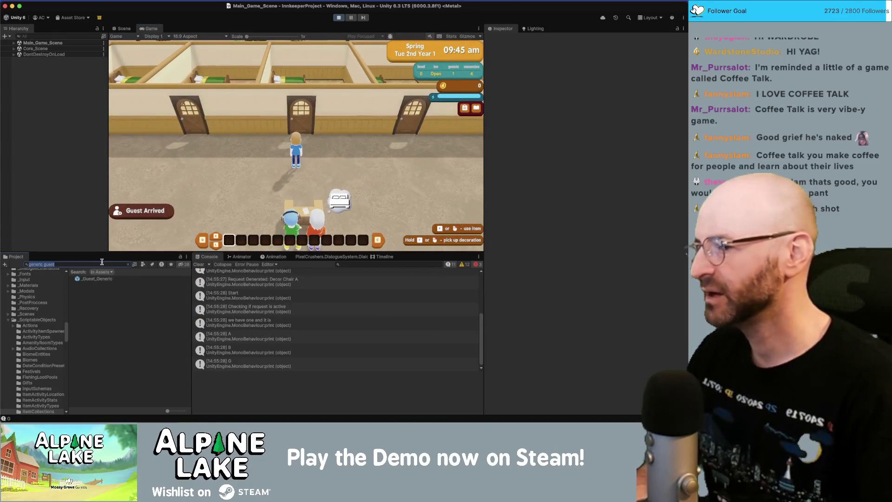
key(super+a)
text(c)
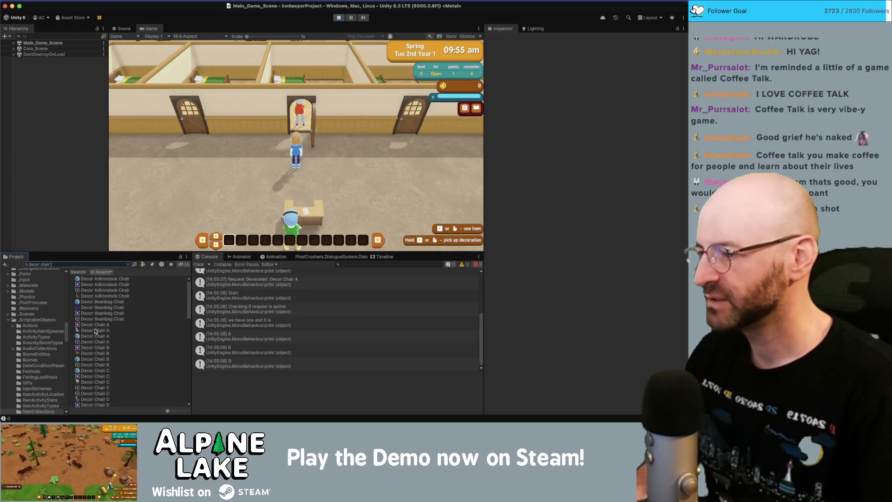
click(94, 343)
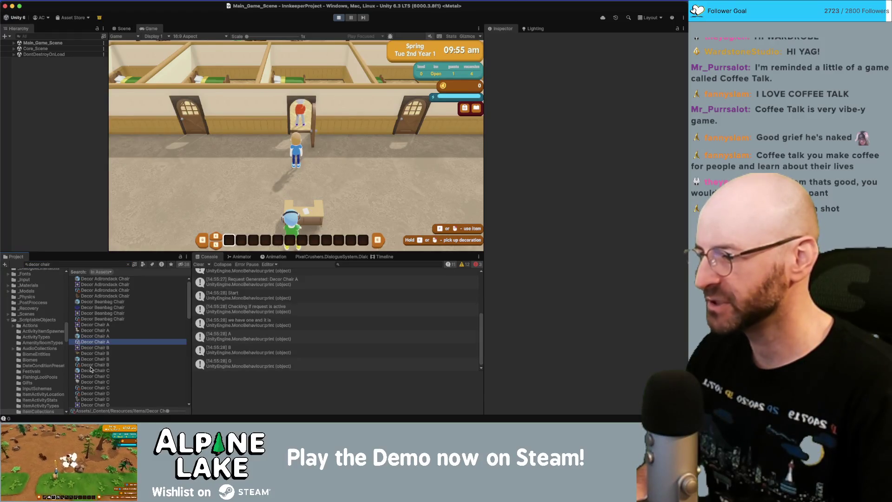
super+click(91, 365)
super+click(94, 388)
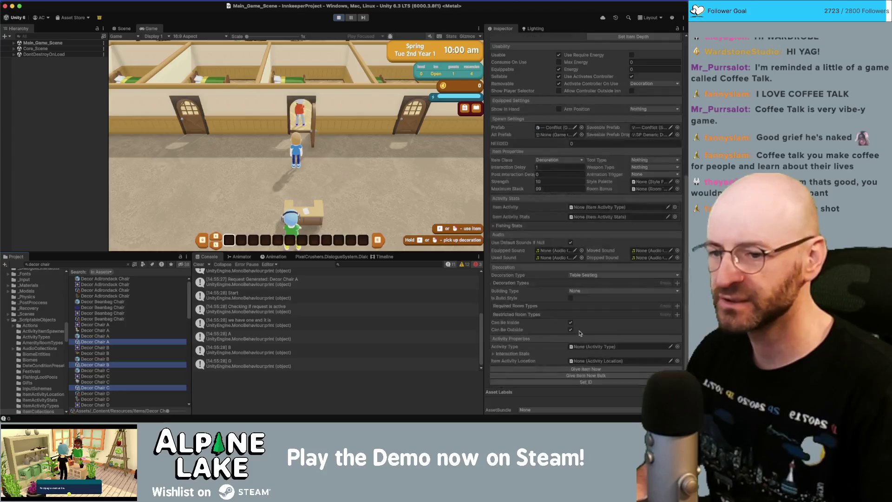
click(586, 375)
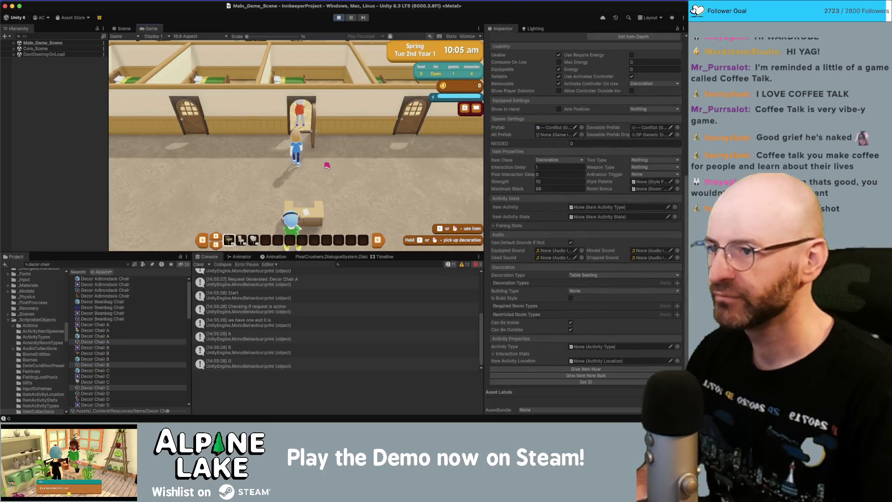
Step: Accept the guest's decoration request and place the elegant chair beside the bed
key(e)
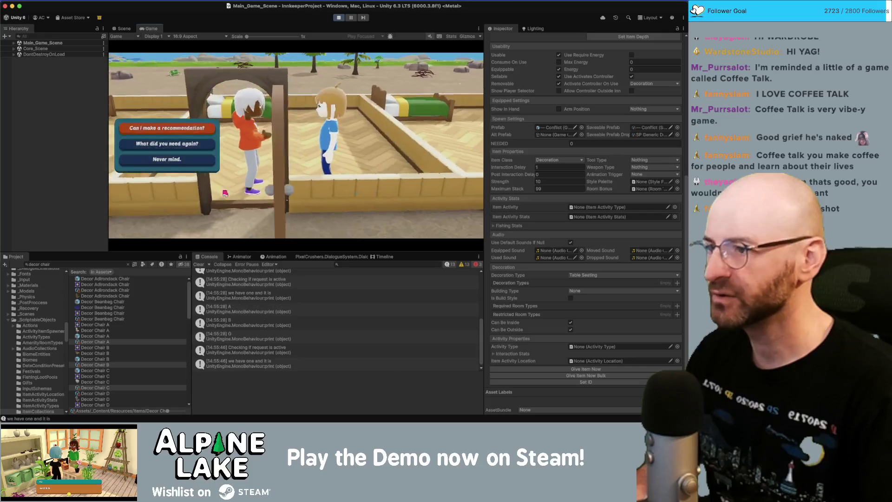
key(e)
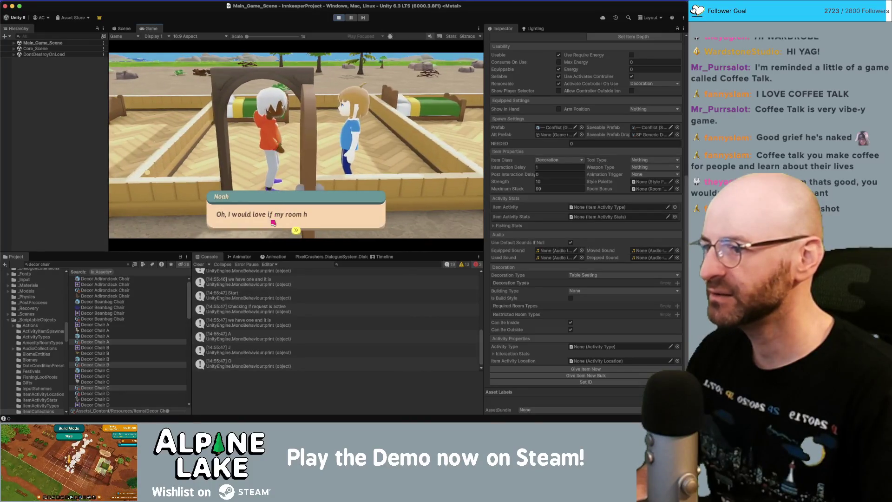
key(e)
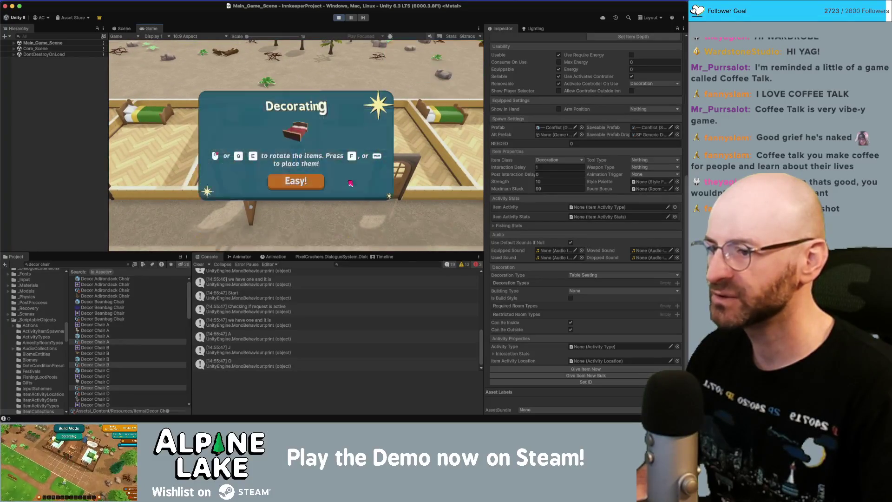
key(e)
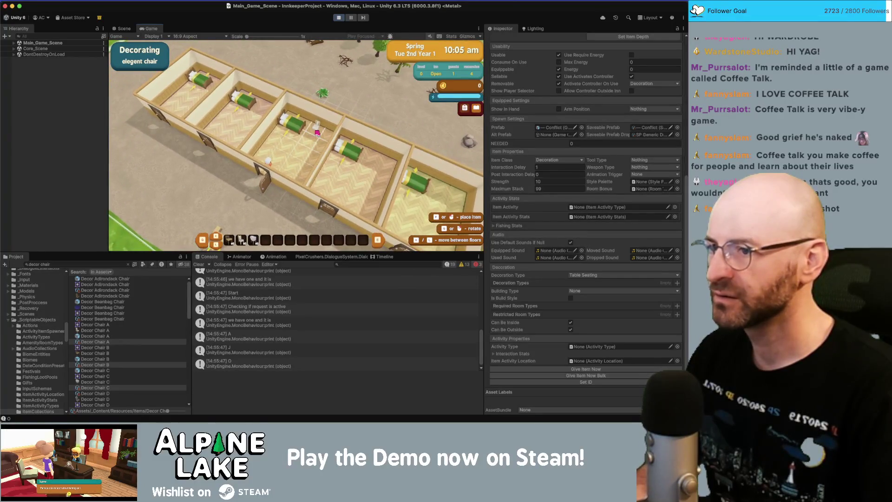
click(322, 149)
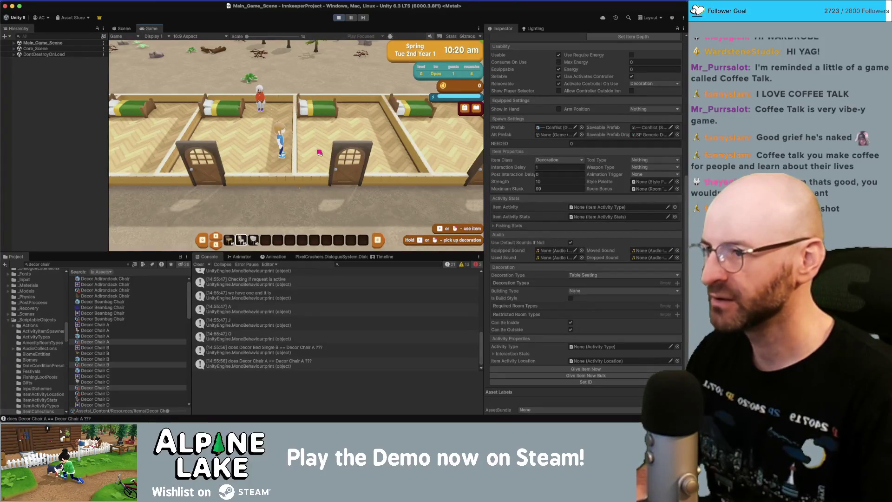
Step: Talk to the guest again to hear the chair thank-you, then show the Dialogue System editor
key(w)
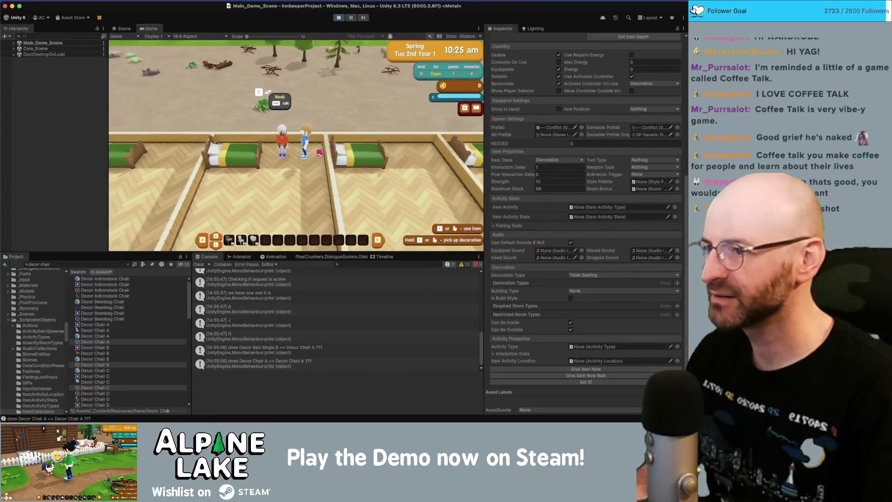
key(c)
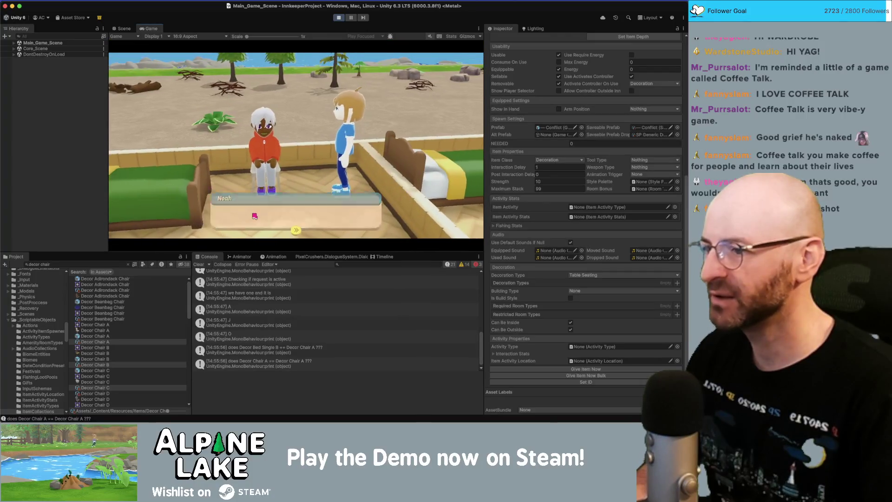
click(221, 168)
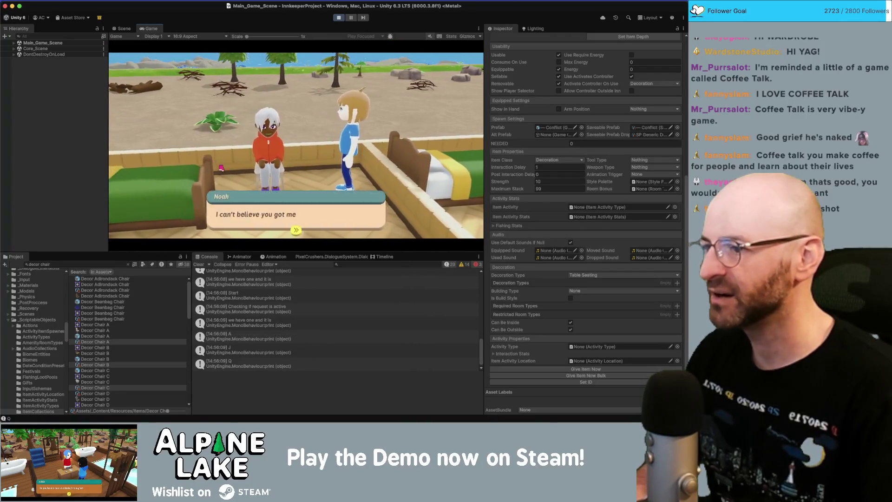
click(321, 215)
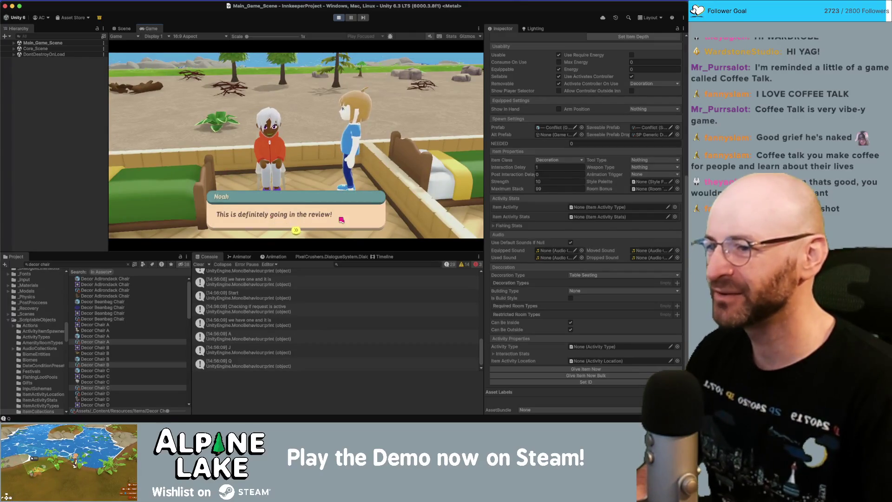
click(341, 219)
click(321, 220)
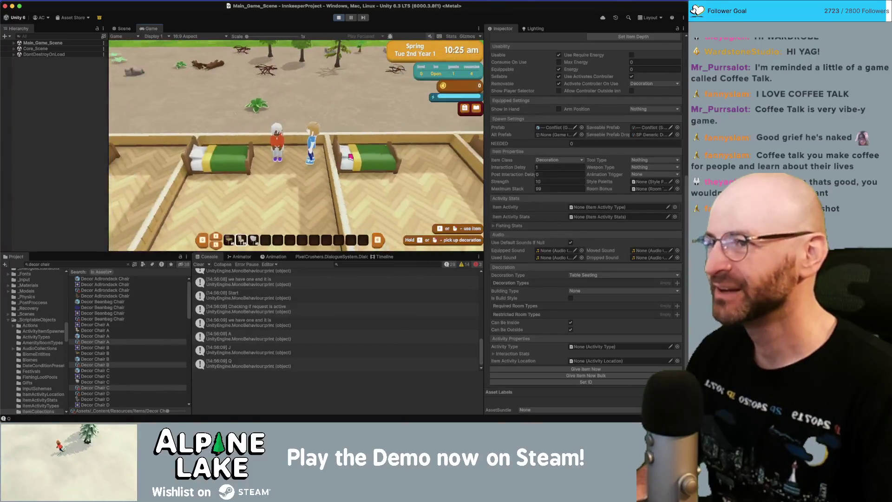
click(324, 256)
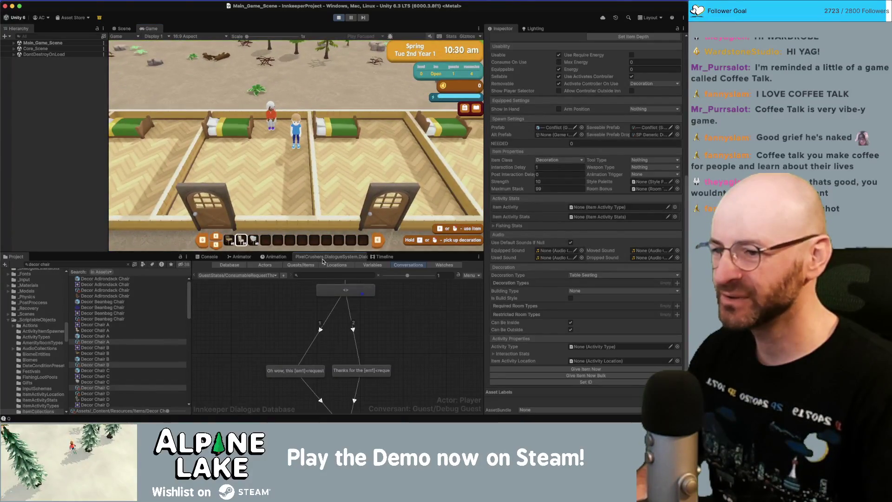
Step: Review the lines of the RoomDecorationRequestFulfilled conversation
click(241, 276)
mouse_move(266, 251)
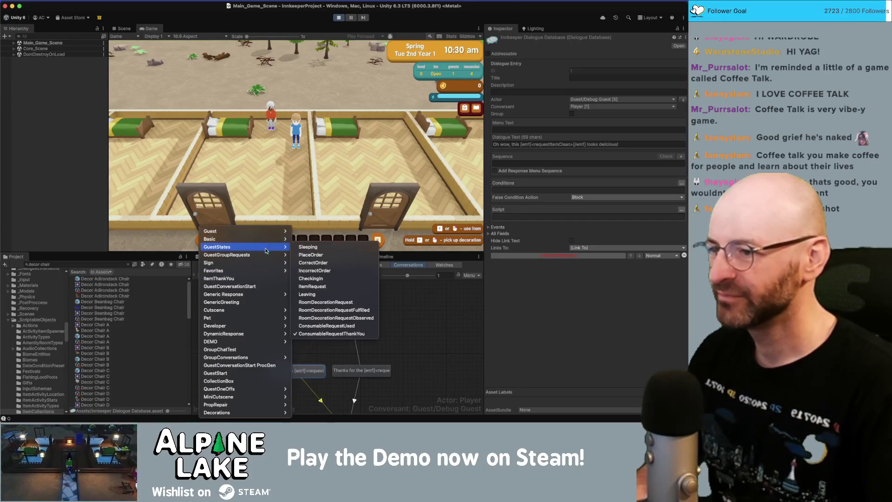
click(306, 311)
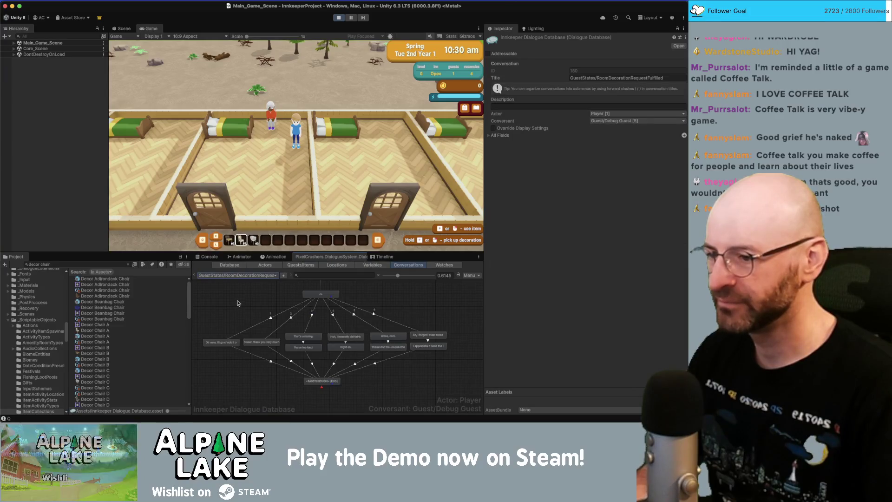
scroll(238, 303, up, 3)
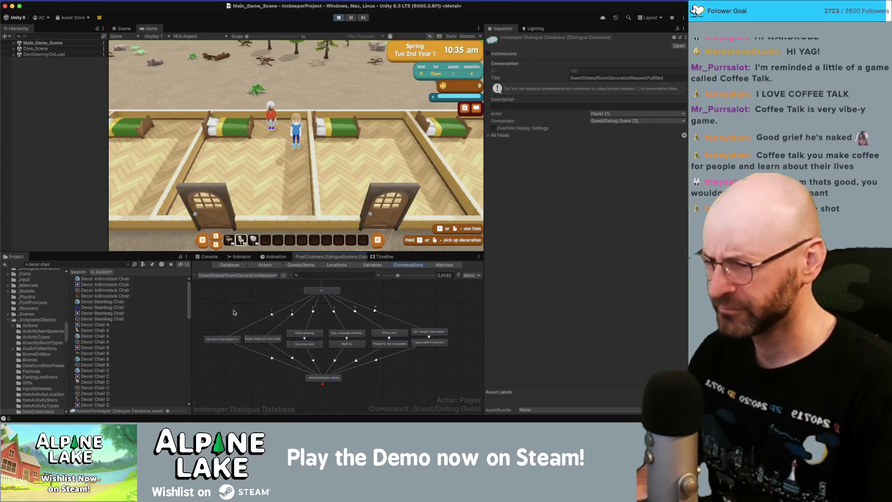
click(228, 343)
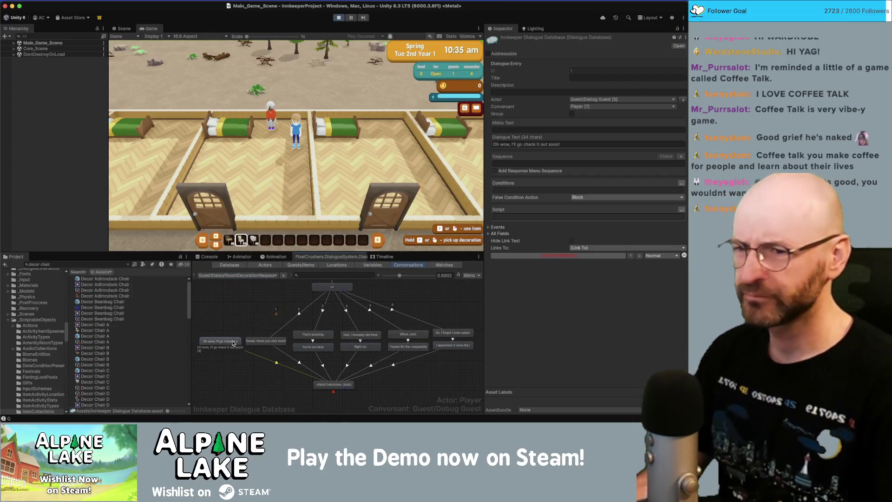
Step: In RoomDecorationRequestObserved, wrap the first line's <requestItem> in [em1]…[/em1] tags
click(242, 277)
mouse_move(258, 266)
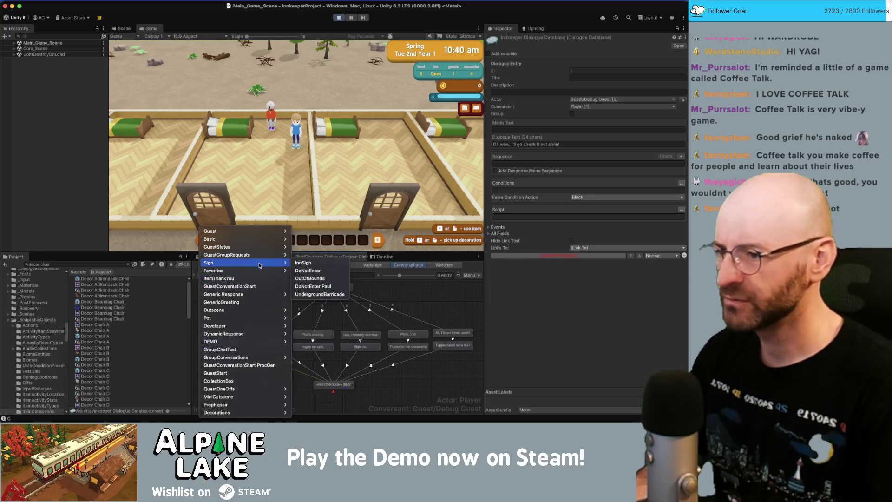
mouse_move(260, 248)
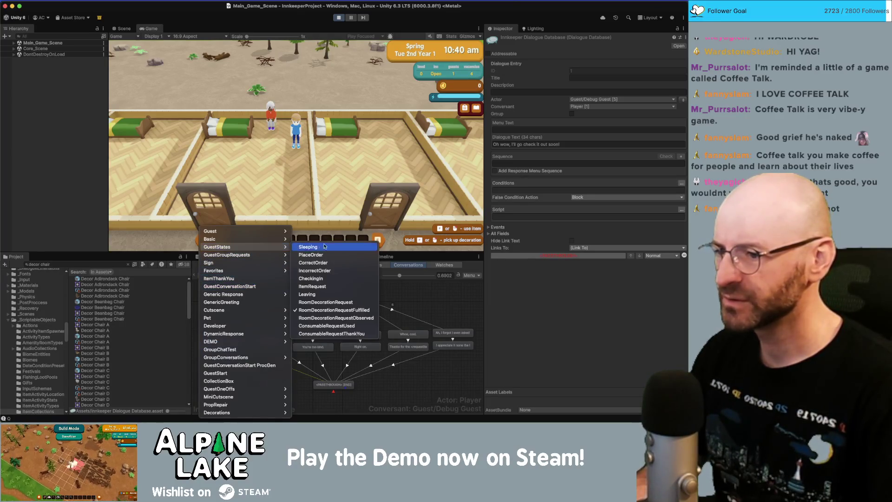
click(327, 318)
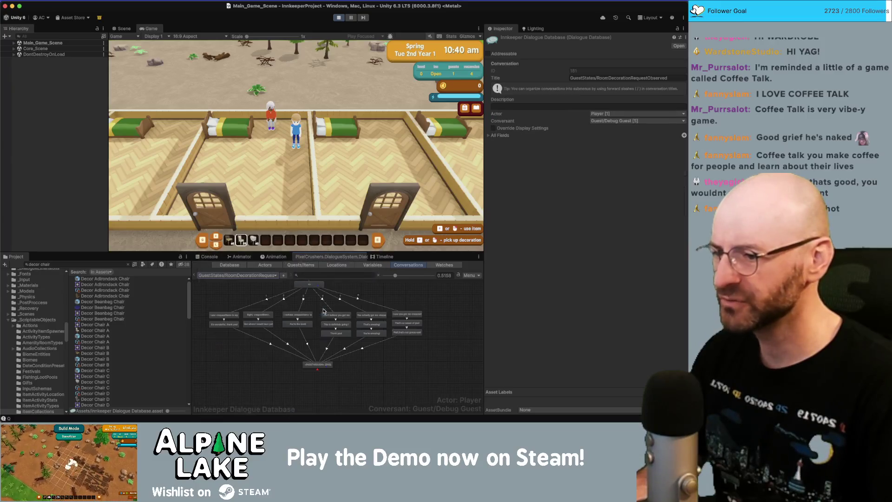
click(222, 320)
scroll(219, 305, up, 2)
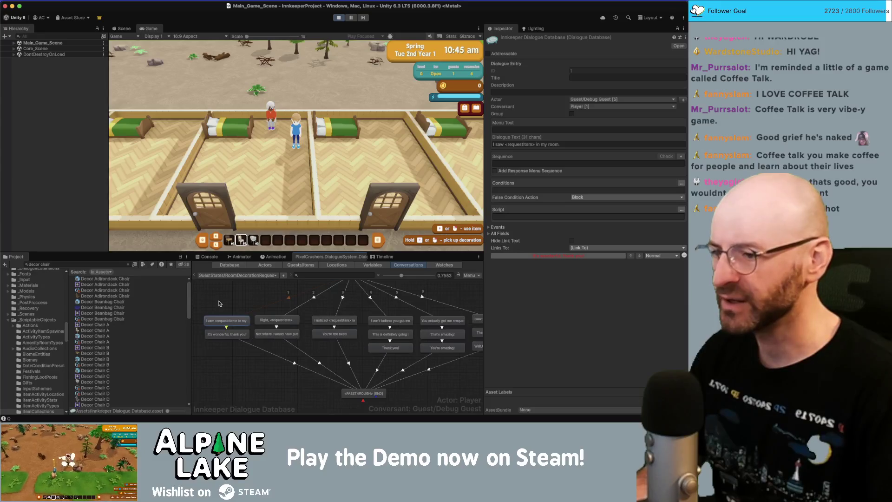
scroll(220, 303, up, 1)
click(508, 144)
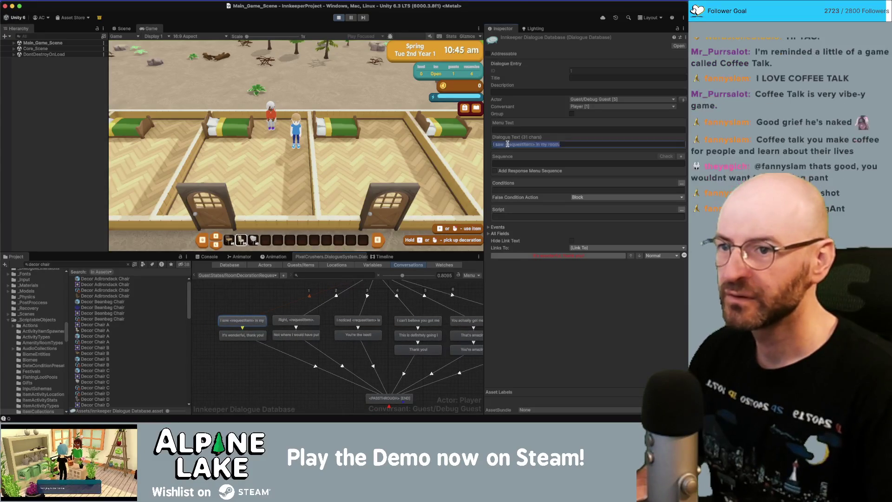
key(Right)
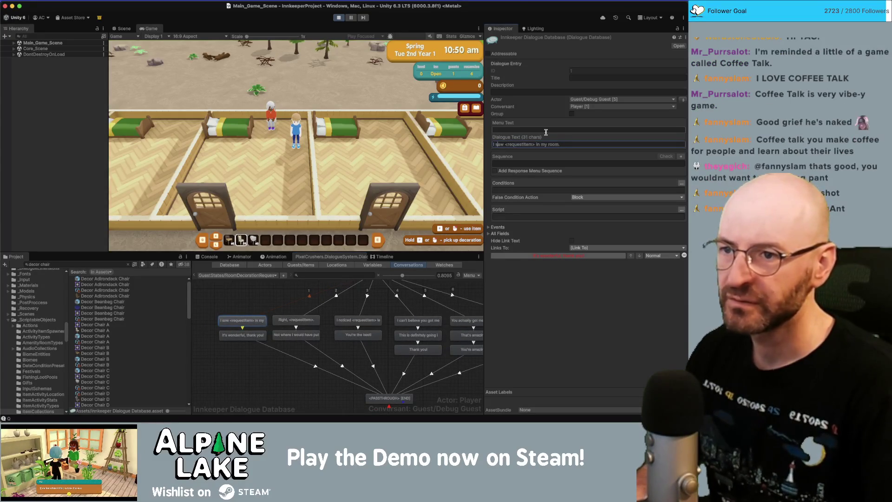
text([])
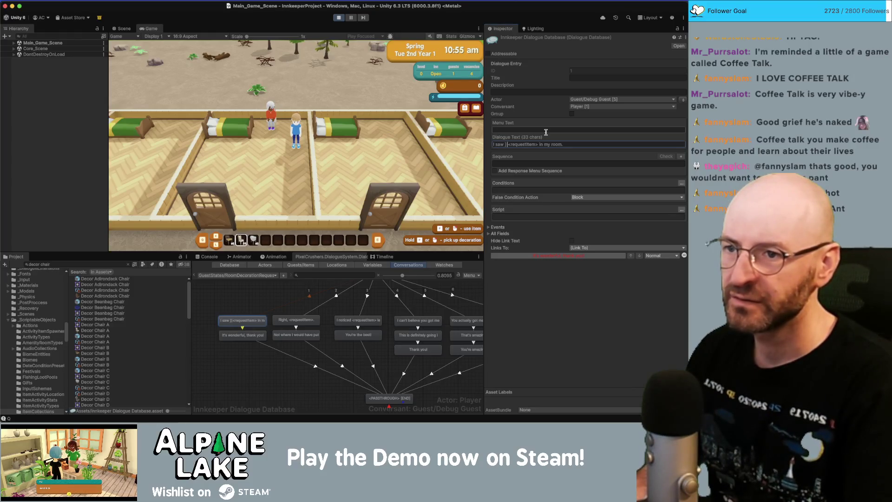
text(em])
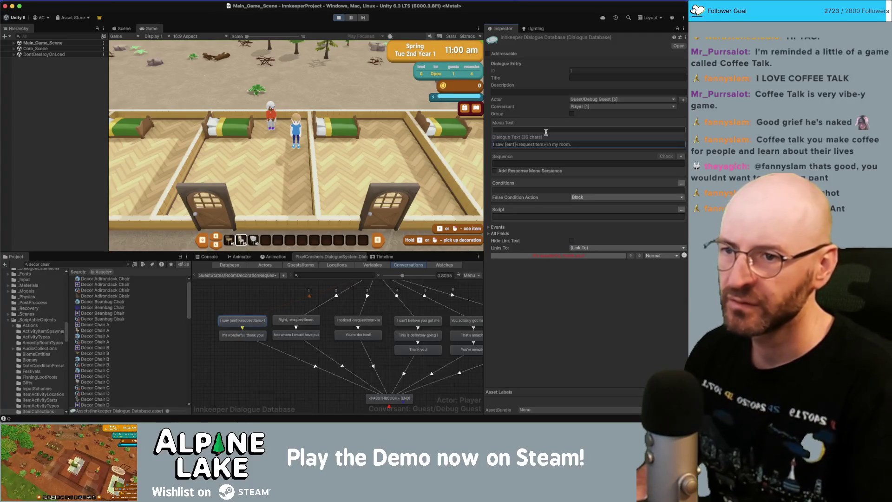
text([/em1])
key(alt+shift+Left)
key(alt+shift+Left)
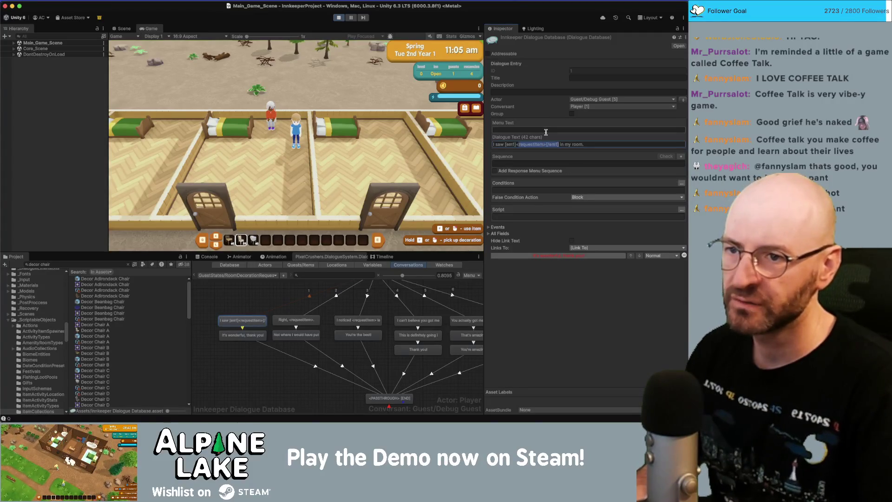
Step: Add [em1] emphasis around <requestItem> in the 'Right', 'I noticed' and 'I can't believe you got me' lines
click(293, 320)
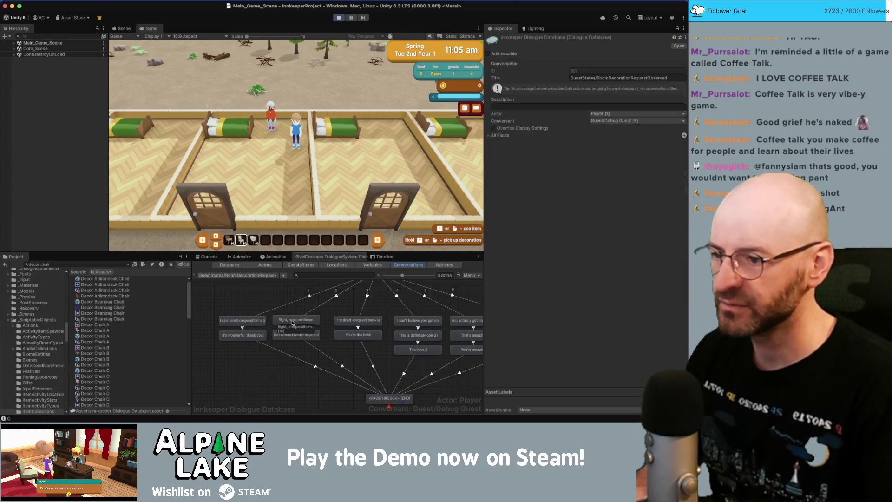
double_click(510, 143)
key(super+v)
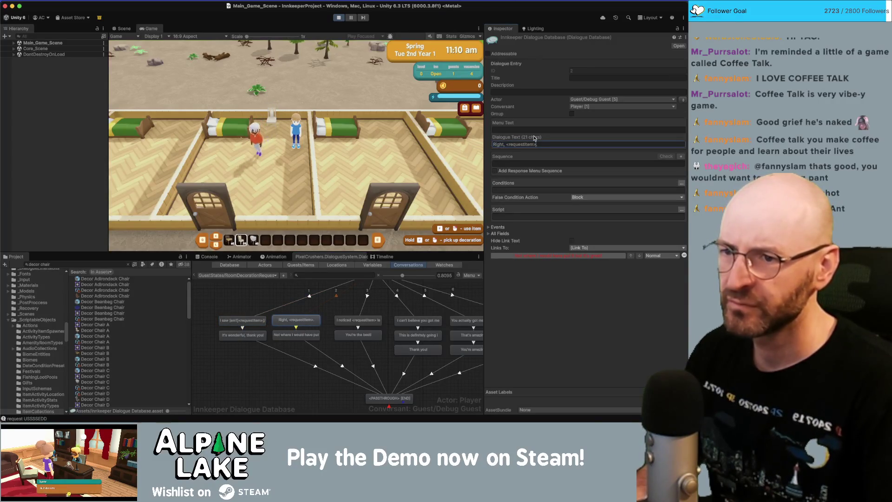
click(358, 320)
click(515, 129)
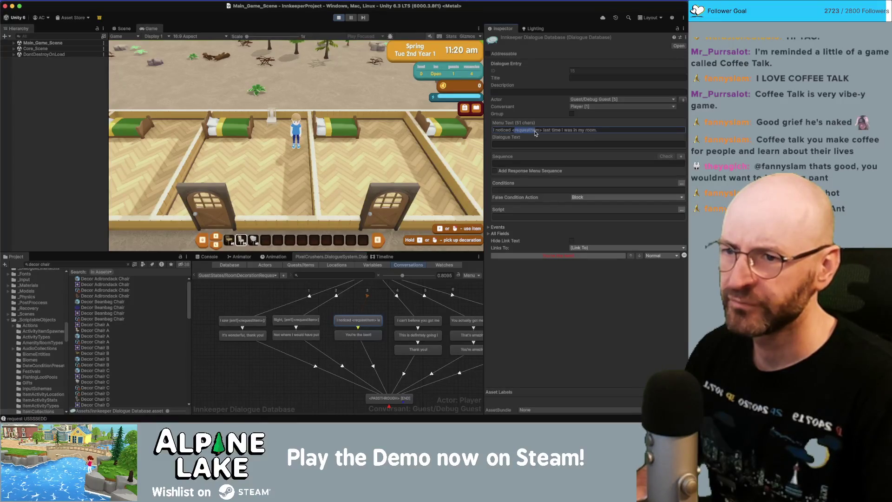
text(<)
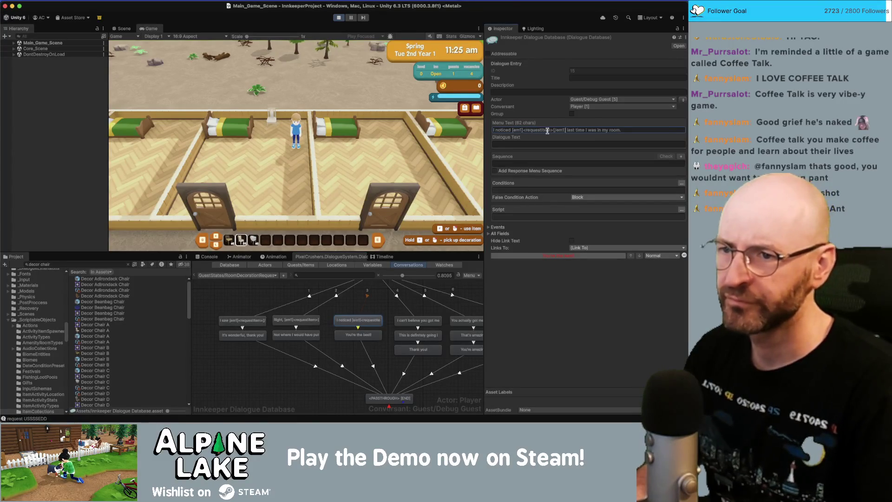
click(419, 320)
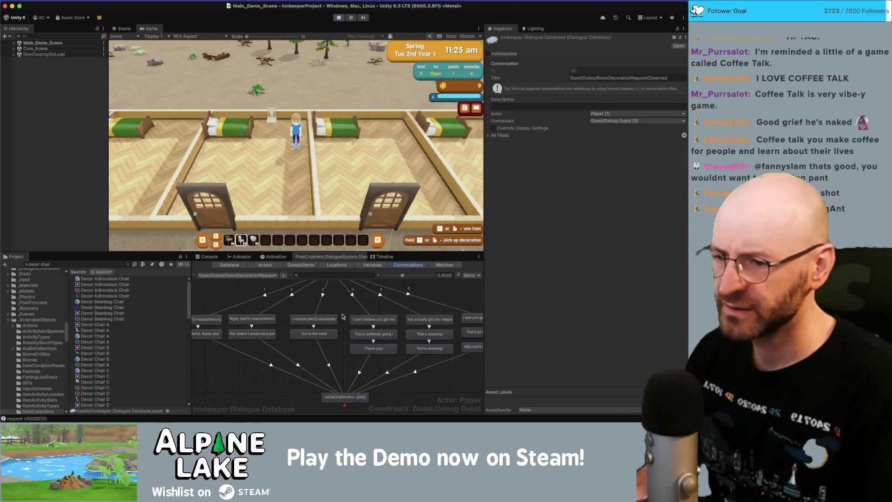
click(548, 131)
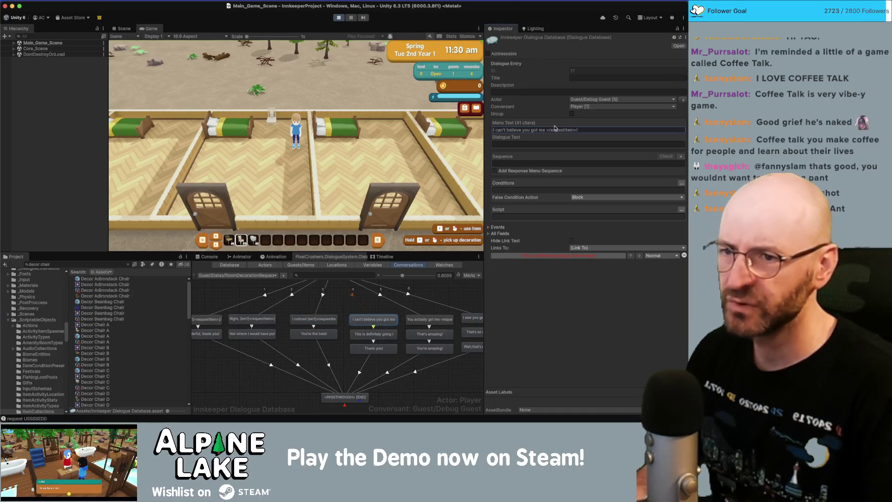
click(548, 131)
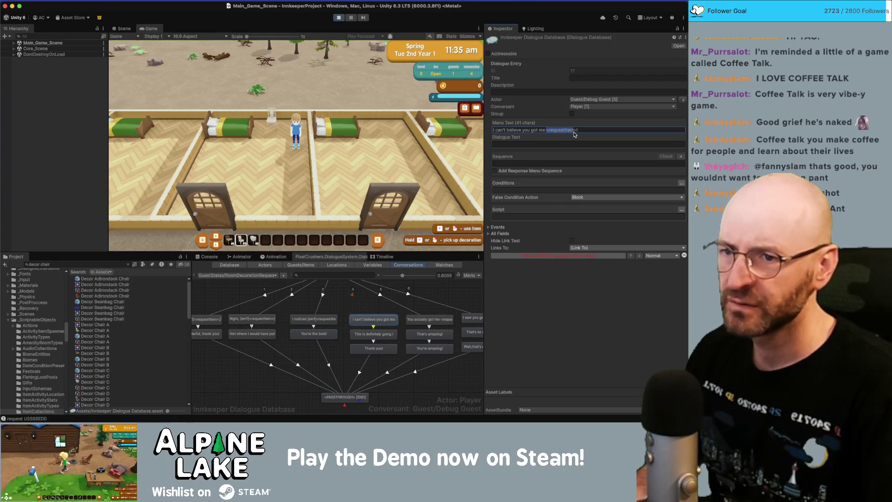
text([em1]<requestItem>[/em1])
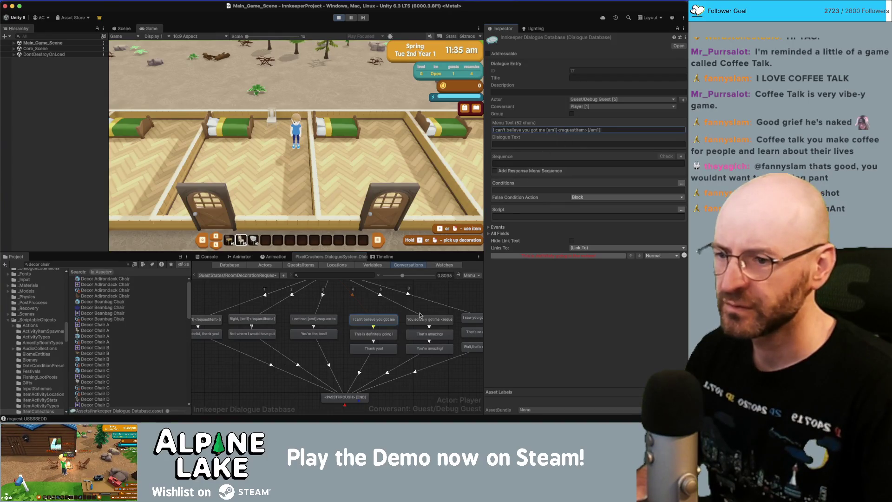
Step: Add [em1] emphasis around <requestItem> in the 'You actually got me' and 'I saw you got me' lines
click(428, 319)
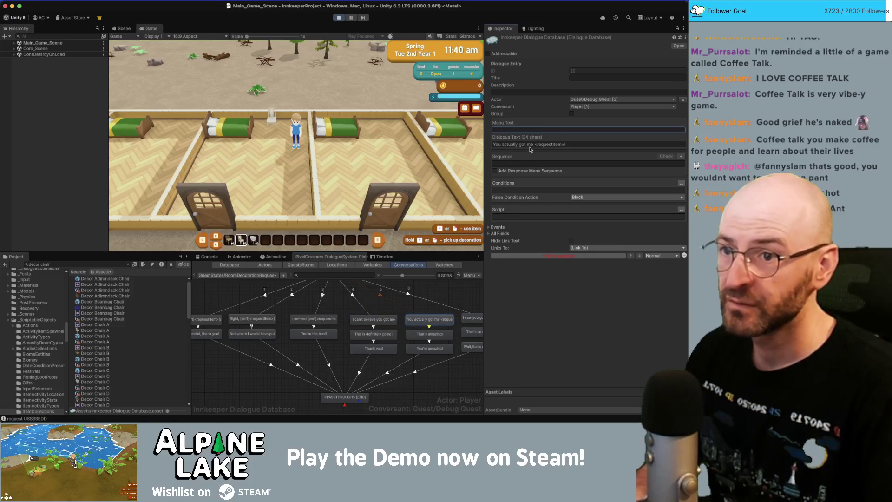
click(531, 145)
drag(535, 145, 566, 130)
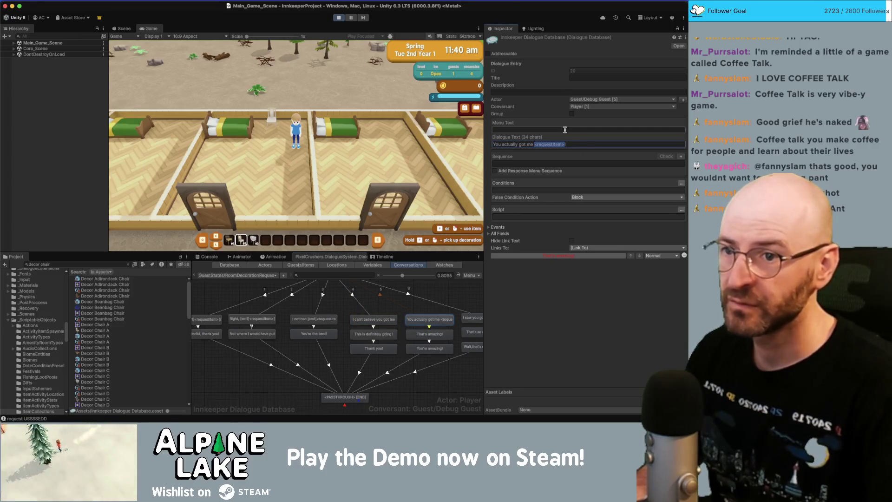
drag(483, 319, 404, 315)
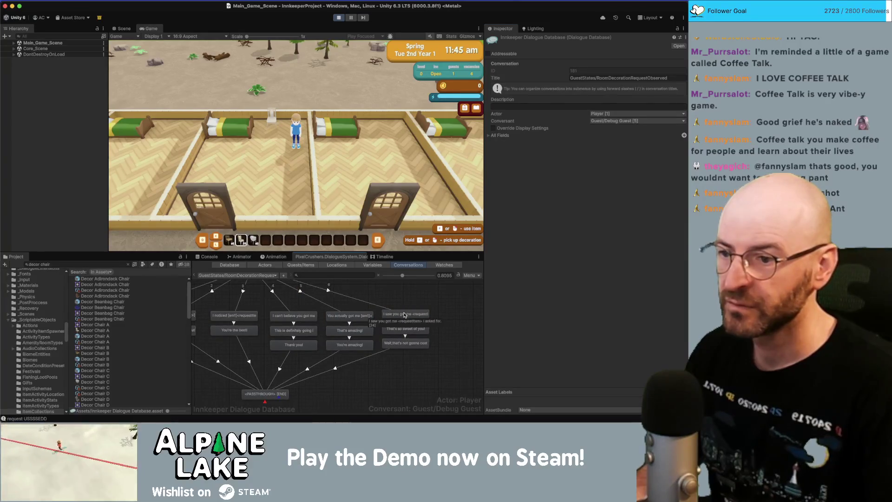
click(405, 315)
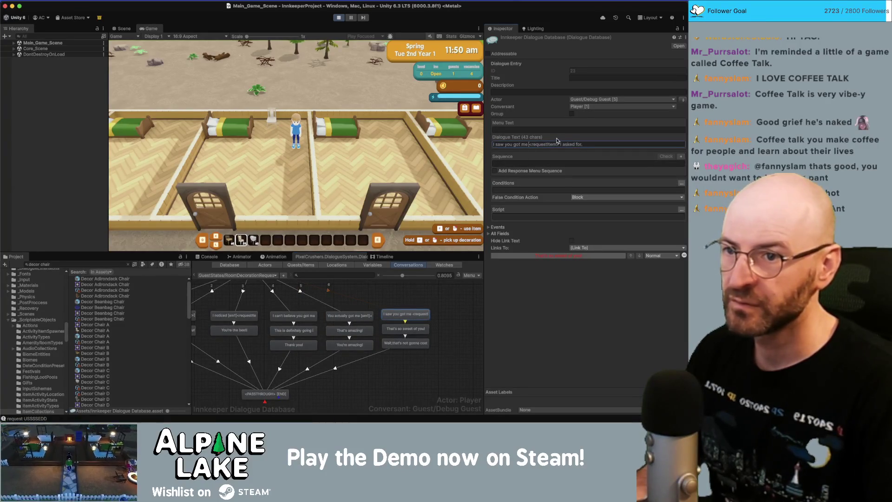
text([em1]<requestItem>[/em1])
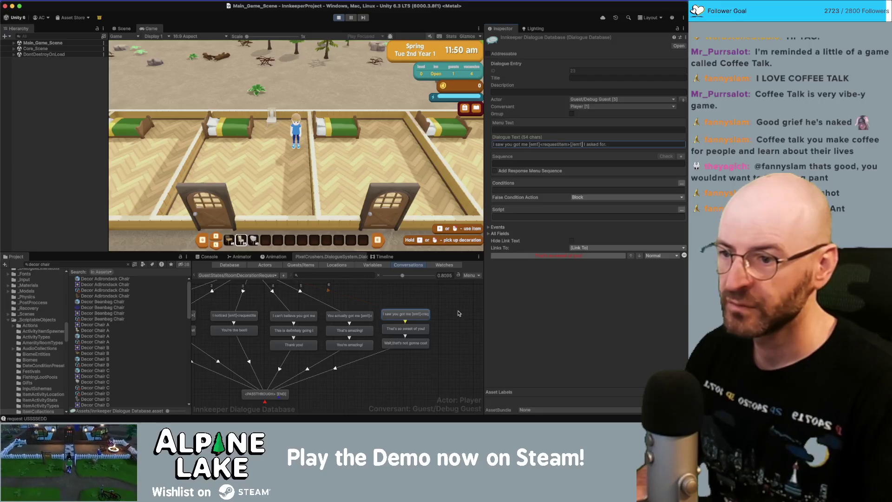
click(444, 331)
click(413, 344)
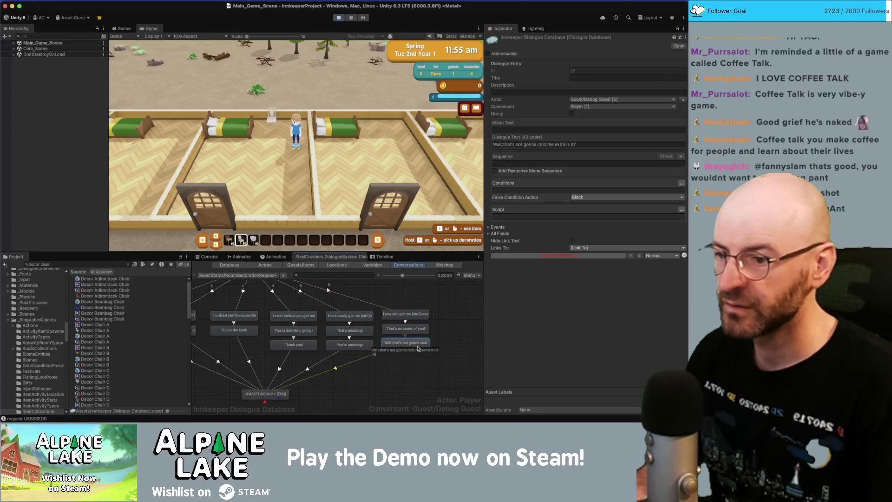
click(399, 368)
scroll(325, 353, left, 5)
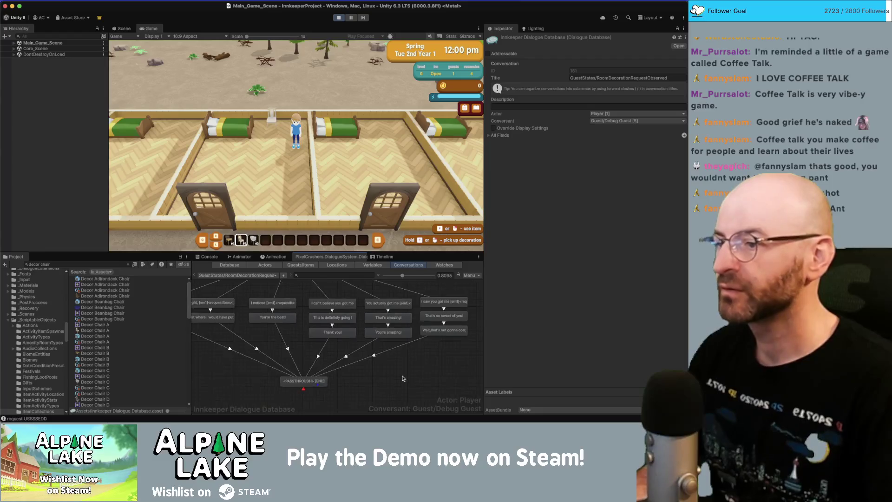
Step: Walk out, pass the day summary, place the chair, and advance the guest's dialogue to the reply choices
key(s)
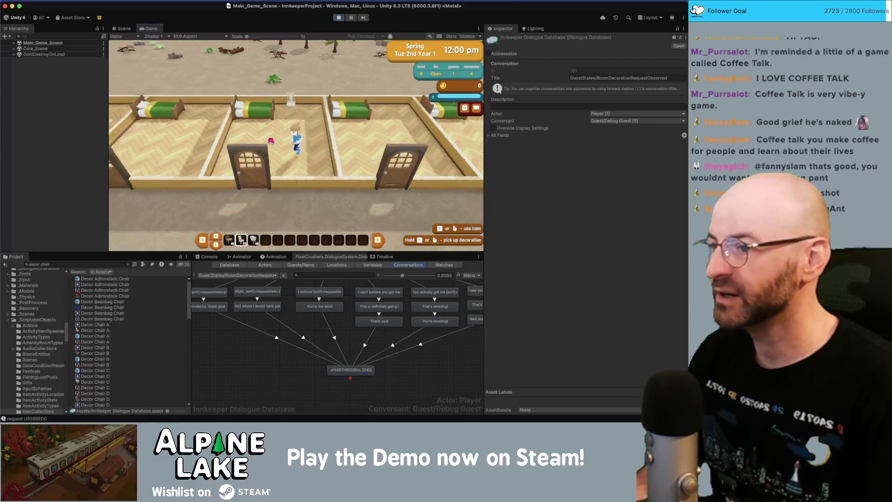
key(s)
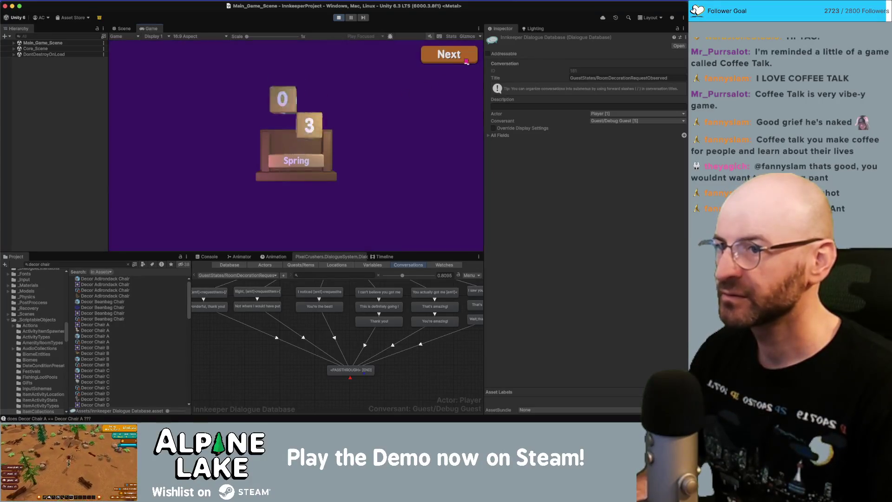
click(467, 60)
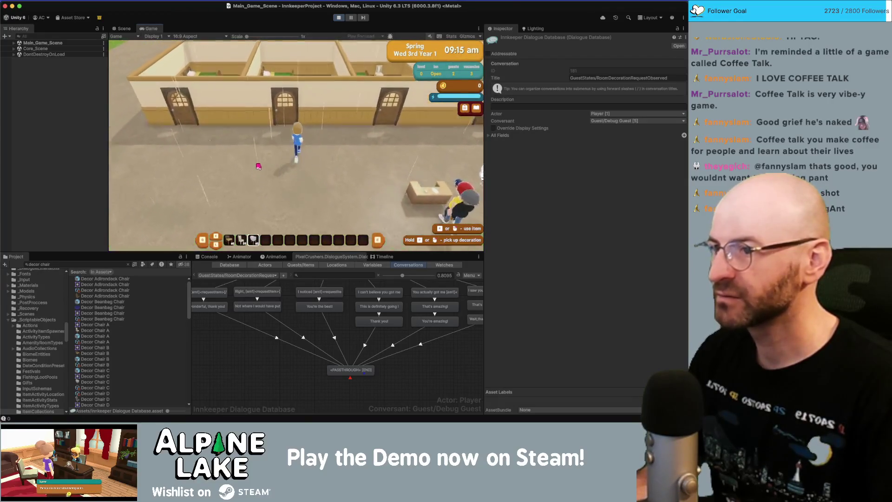
key(f)
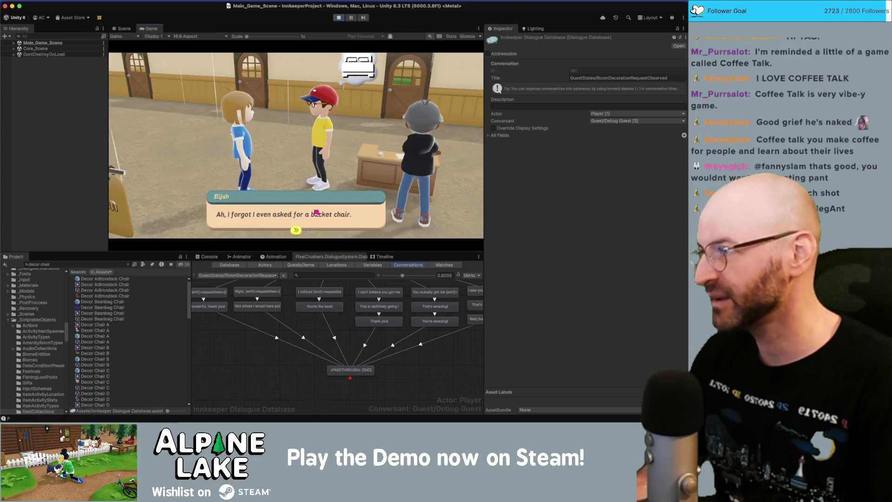
click(315, 212)
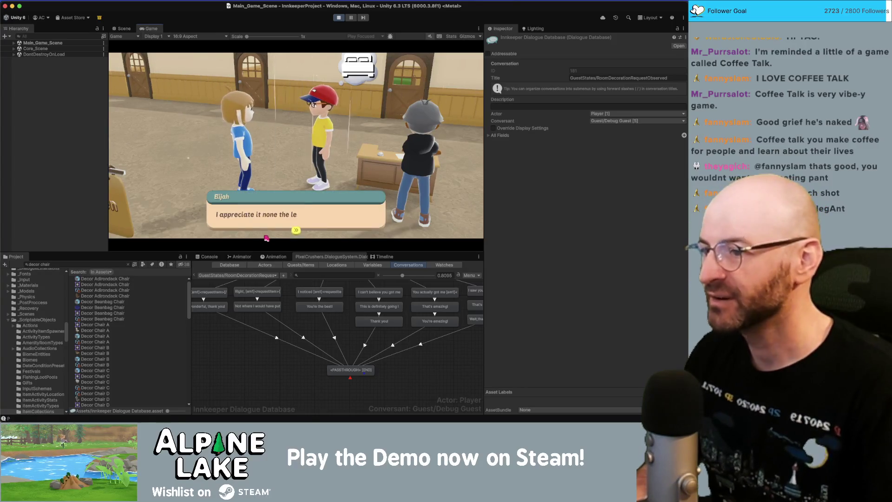
click(294, 222)
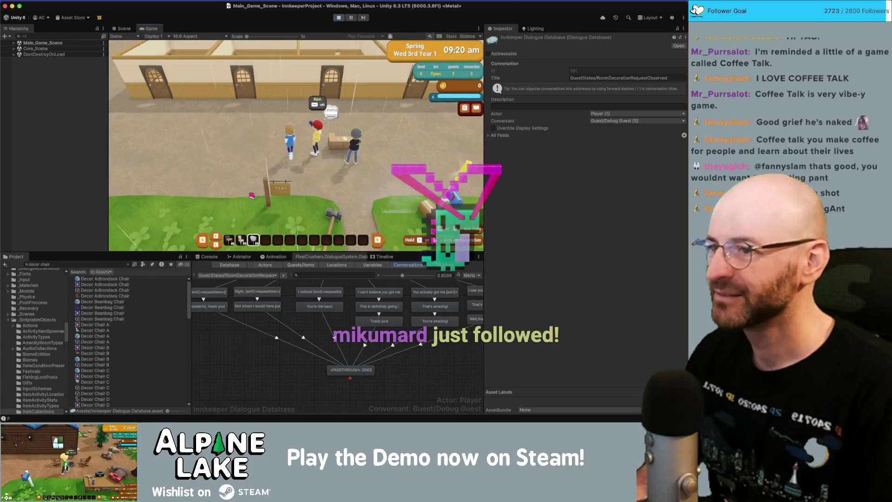
click(251, 194)
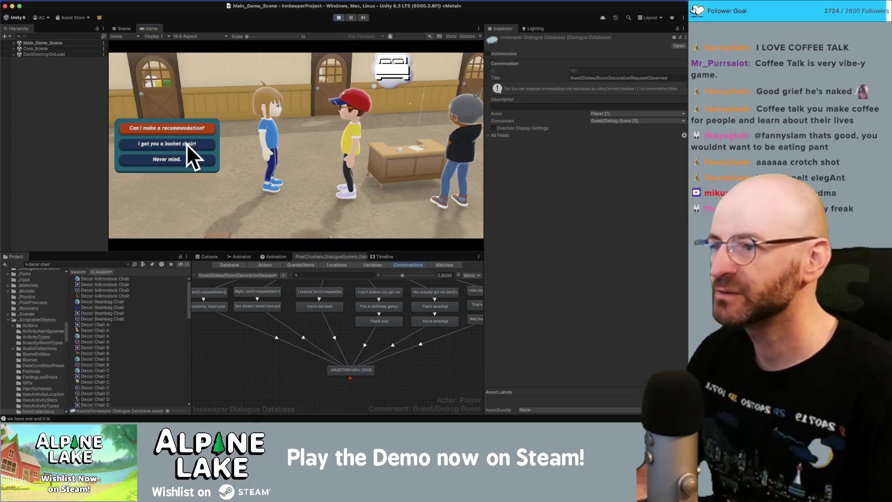
Step: Switch to Rider and open NPCDialogueHelper.cs
key(super+Tab)
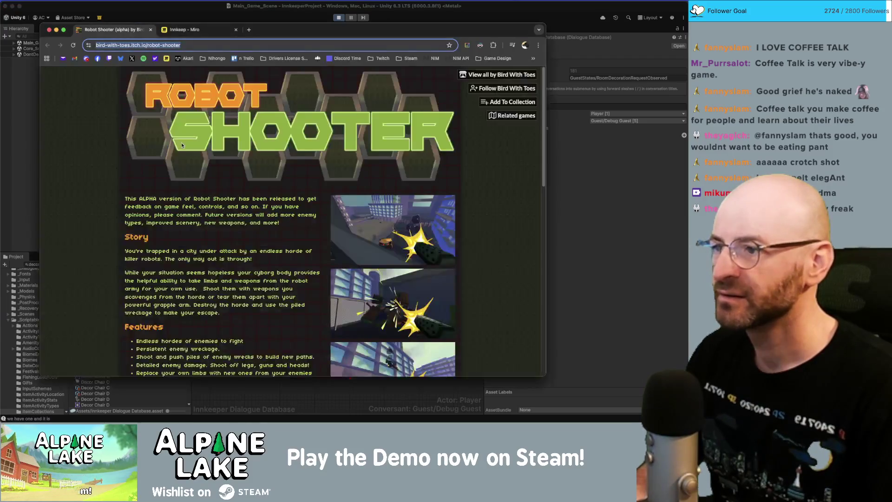
key(super+Tab)
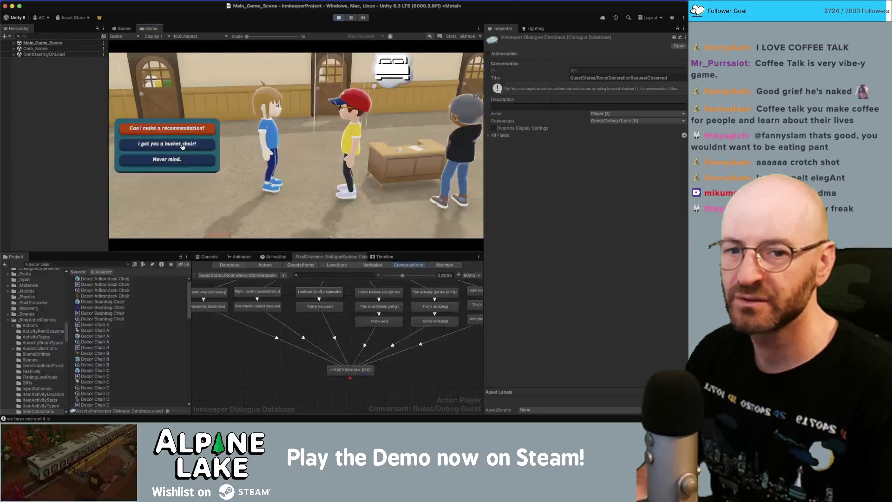
key(super+Tab)
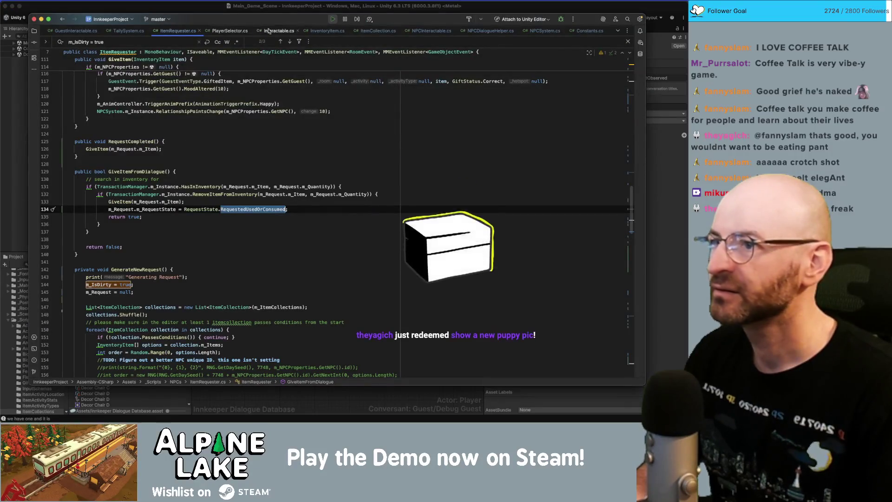
click(482, 31)
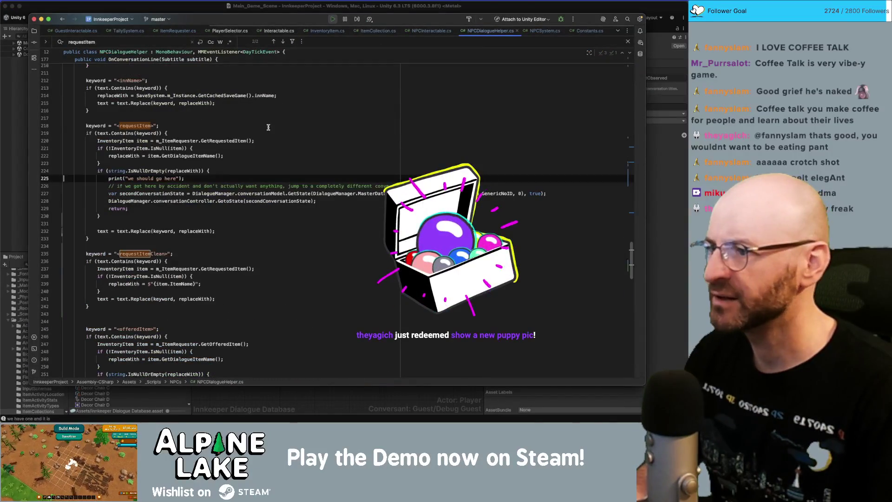
Step: Check the OnConversationResponseMenu replies wrapping {item.ItemDialogueName} in [em1] tags, then return to Unity
scroll(172, 227, up, 10)
scroll(172, 227, up, 20)
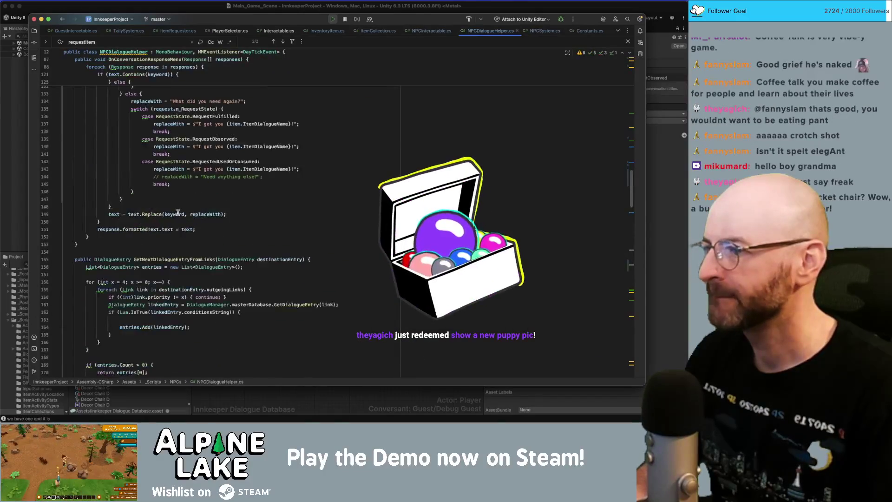
scroll(179, 210, down, 15)
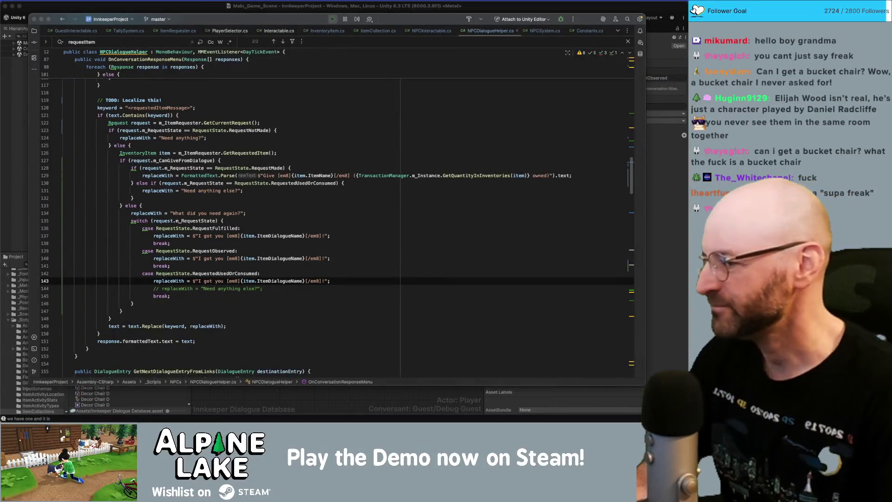
click(244, 263)
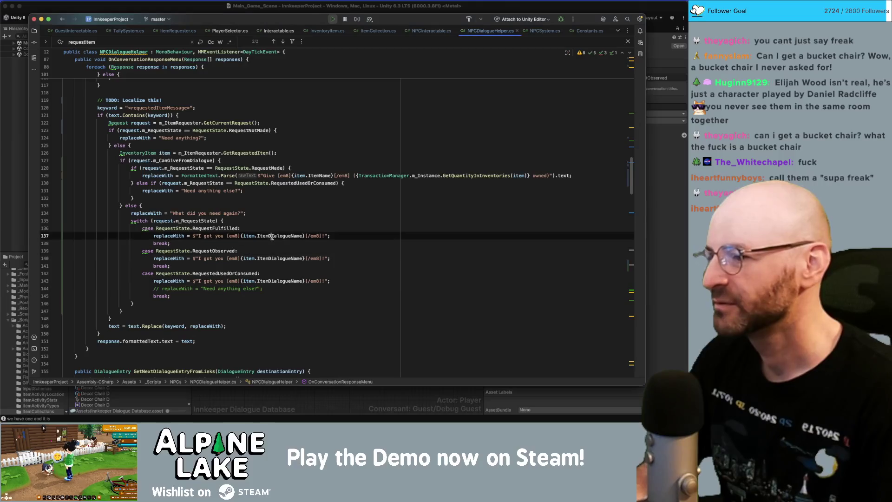
click(352, 194)
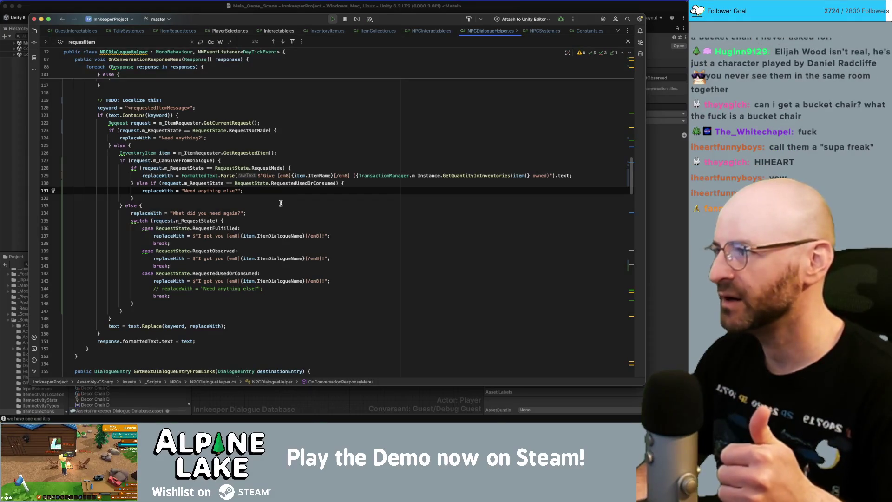
click(174, 12)
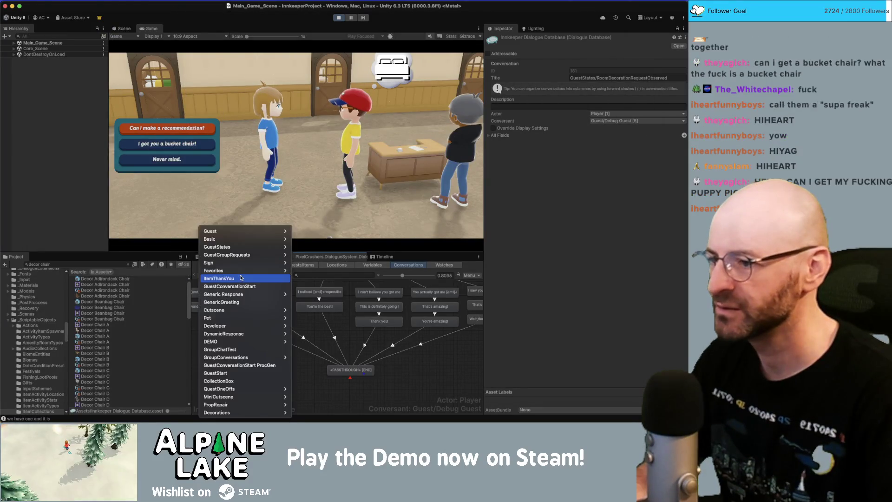
Step: Open RoomDecorationRequestFulfilled and review its guest reaction lines
click(237, 275)
mouse_move(251, 255)
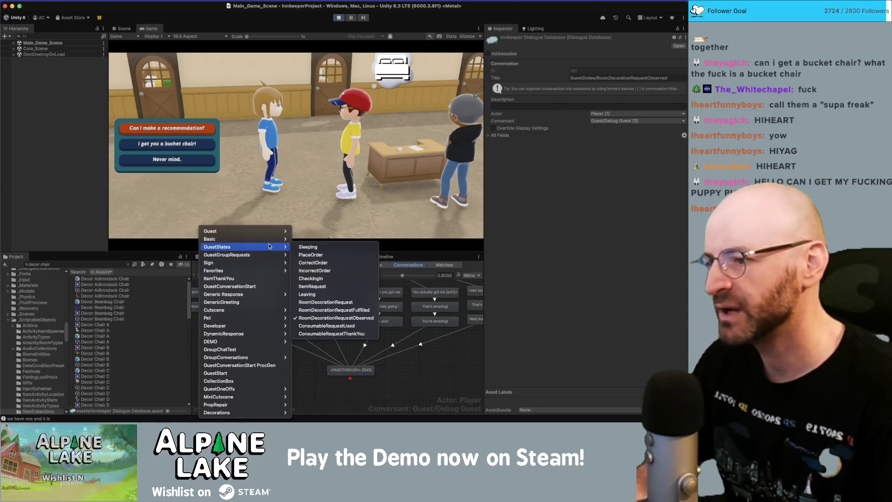
click(323, 310)
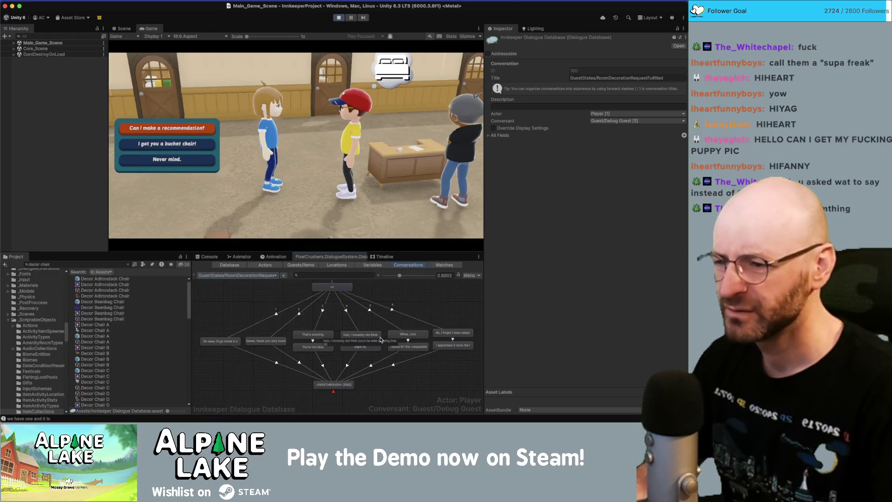
click(452, 333)
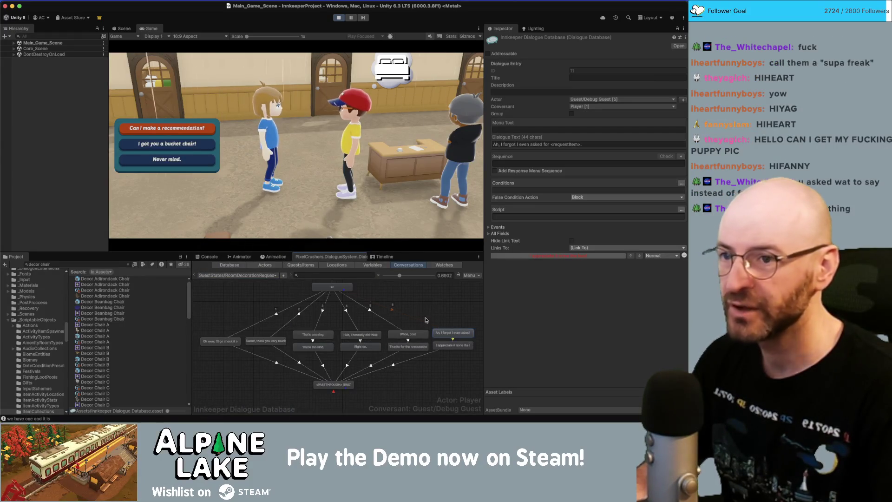
click(265, 341)
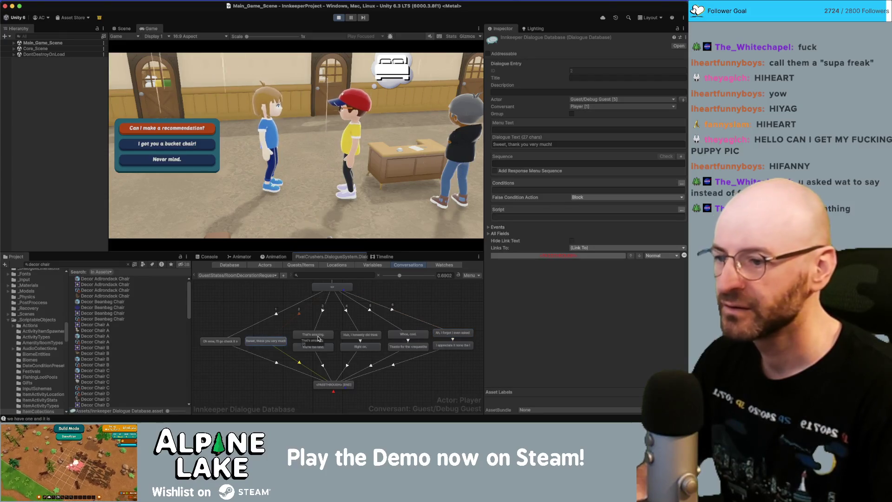
click(361, 335)
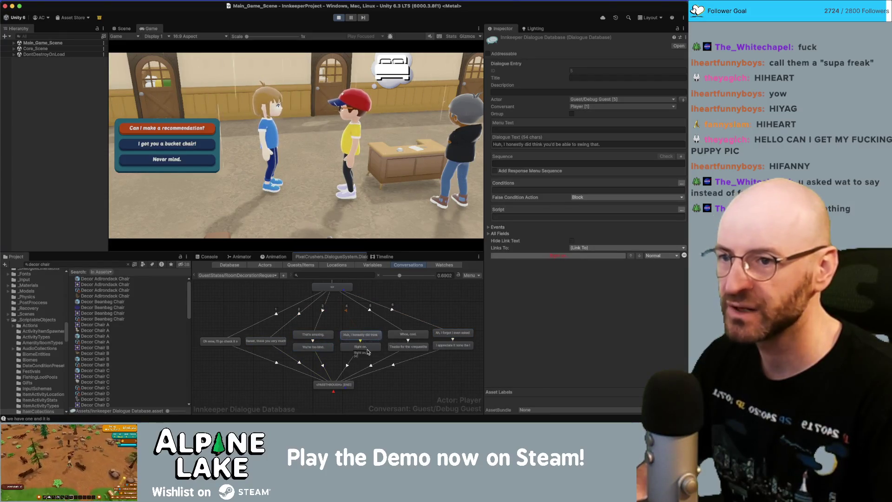
click(366, 348)
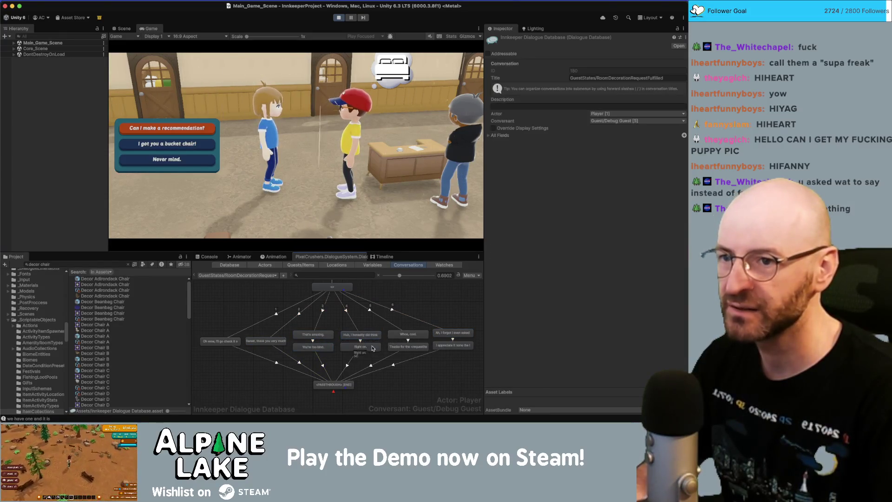
click(408, 334)
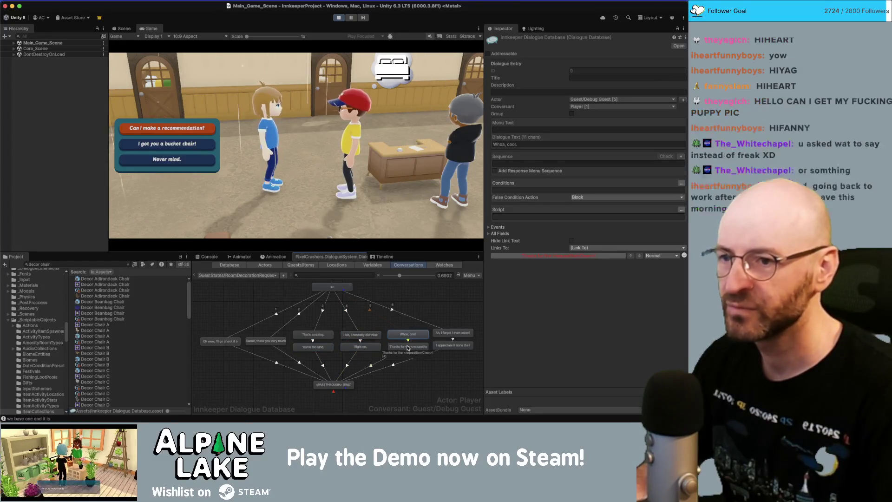
Step: Add [em1][/em1] tags around the item in the 'Thanks for the <requestItemClean>!' line
click(407, 347)
click(524, 144)
click(524, 145)
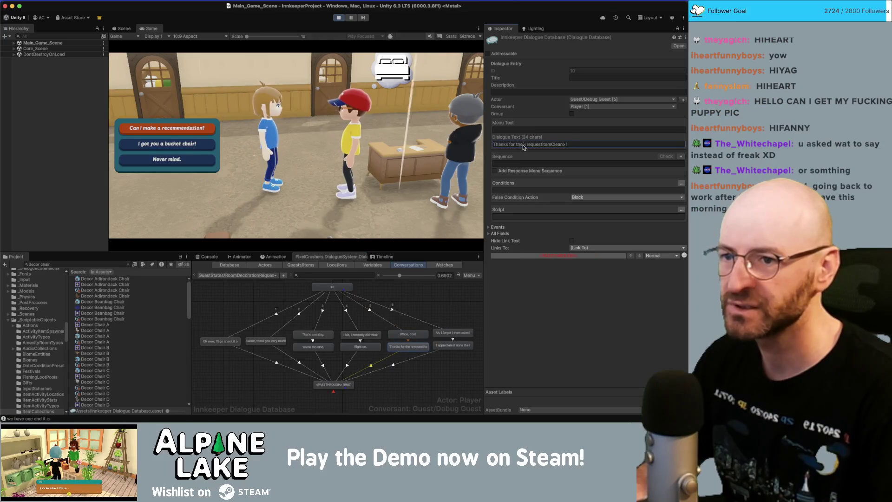
text([em1])
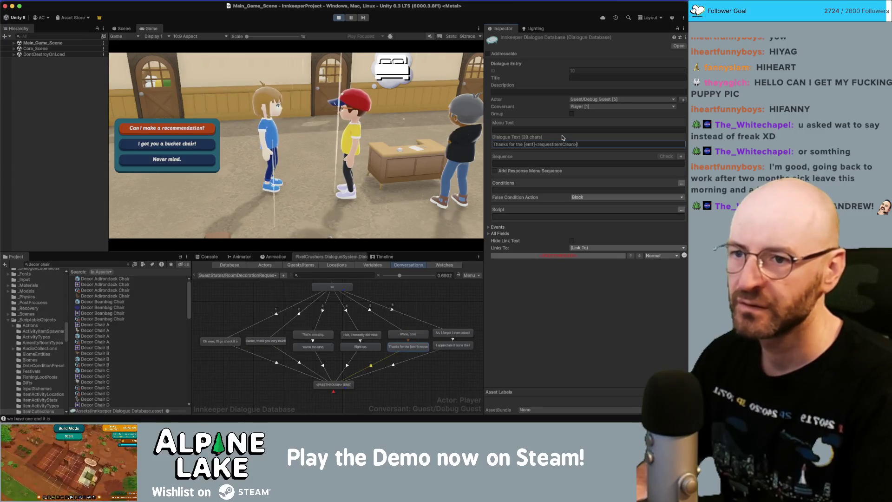
text([/em1])
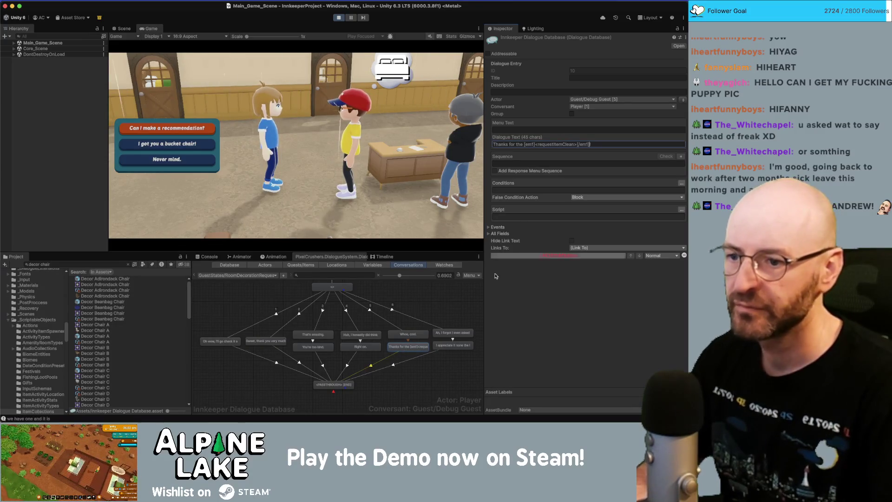
Step: Add [em1][/em1] tags to the 'I forgot I even asked for' line, then answer 'I got you a bucket chair!'
click(454, 333)
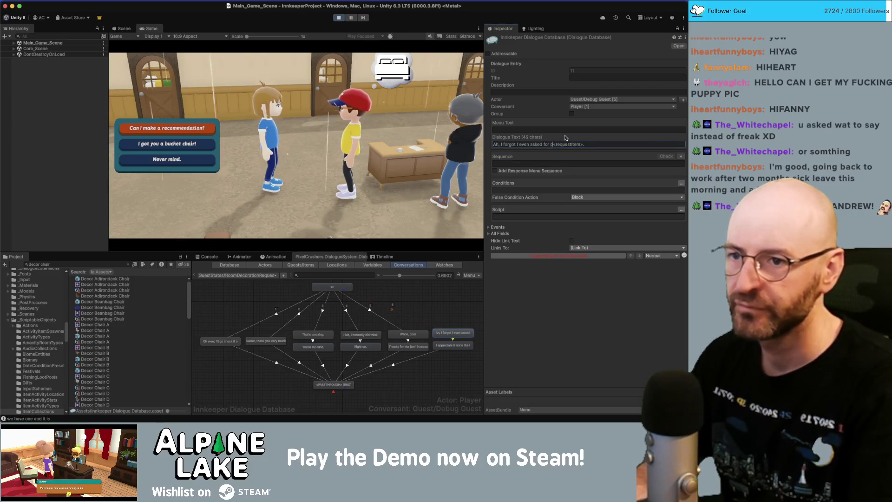
text(pe)
key(BackSpace)
key(BackSpace)
key(BackSpace)
text([)
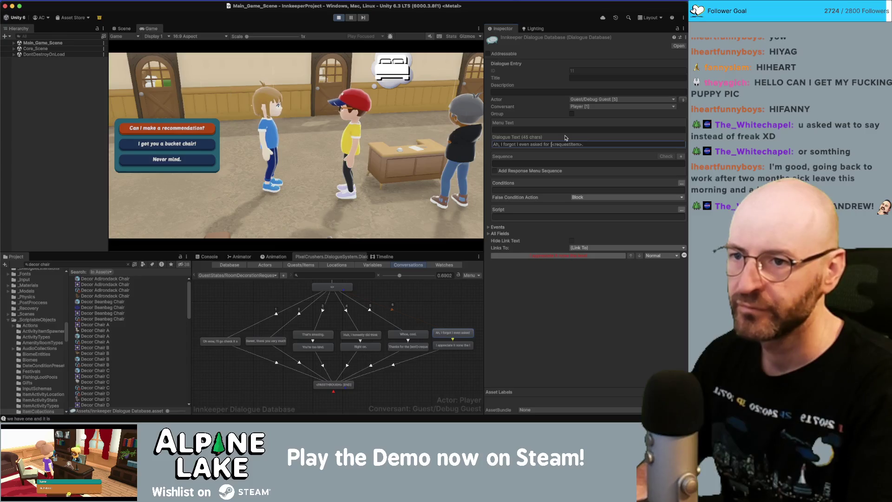
text(em1])
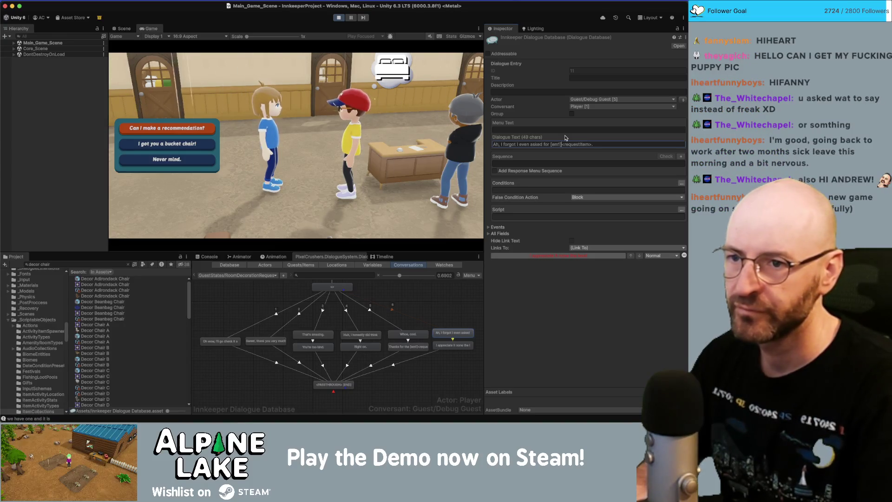
text([/em1])
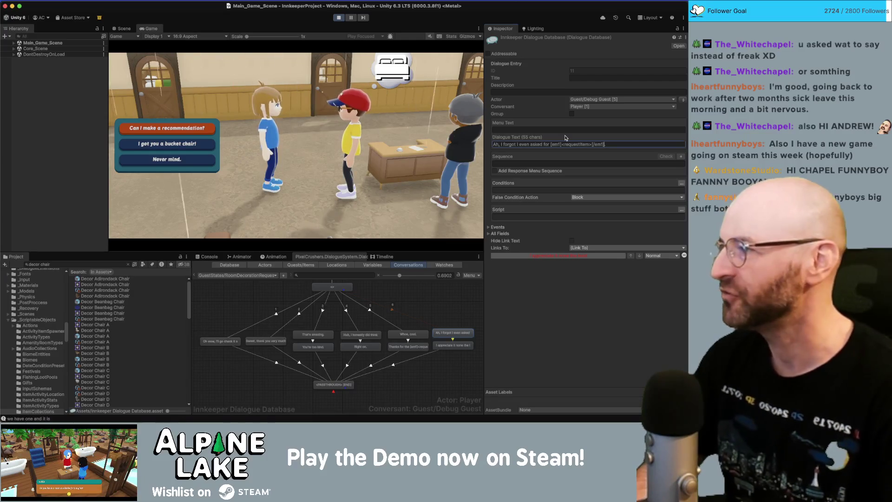
click(202, 147)
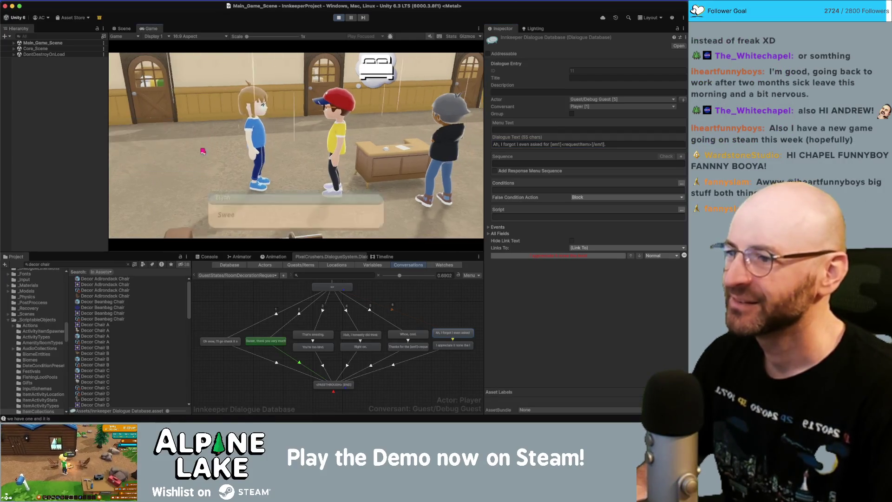
Step: Walk into the guest room, talk to the guest and reply 'I got you a bucket chair!'
click(242, 221)
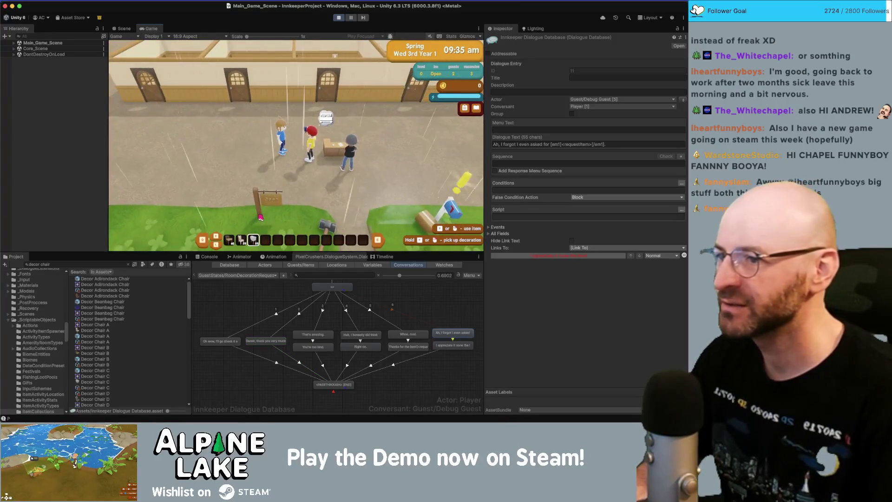
key(w)
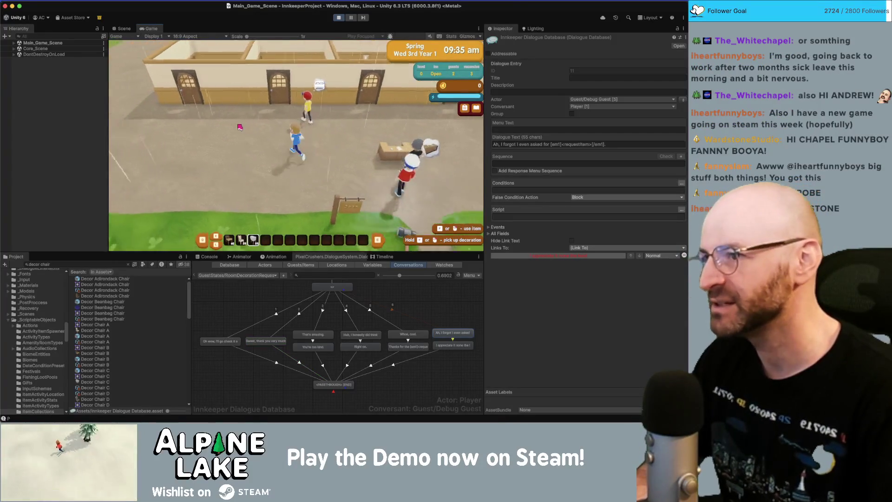
key(e)
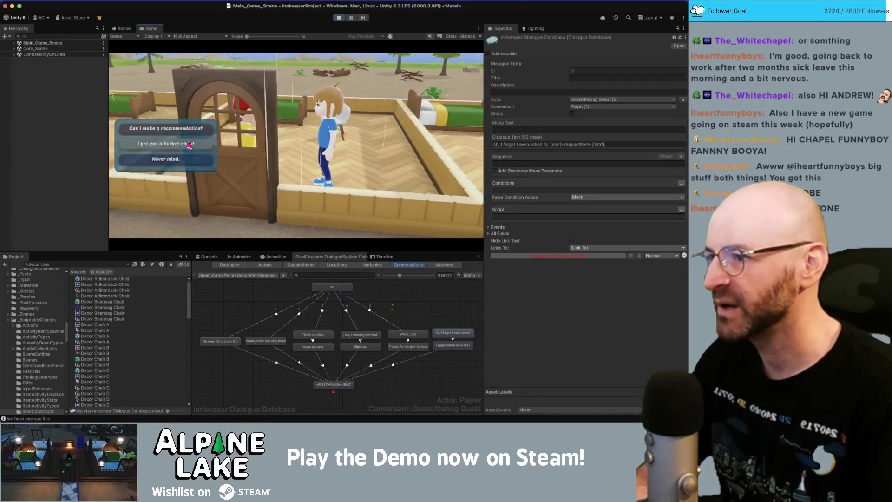
click(189, 145)
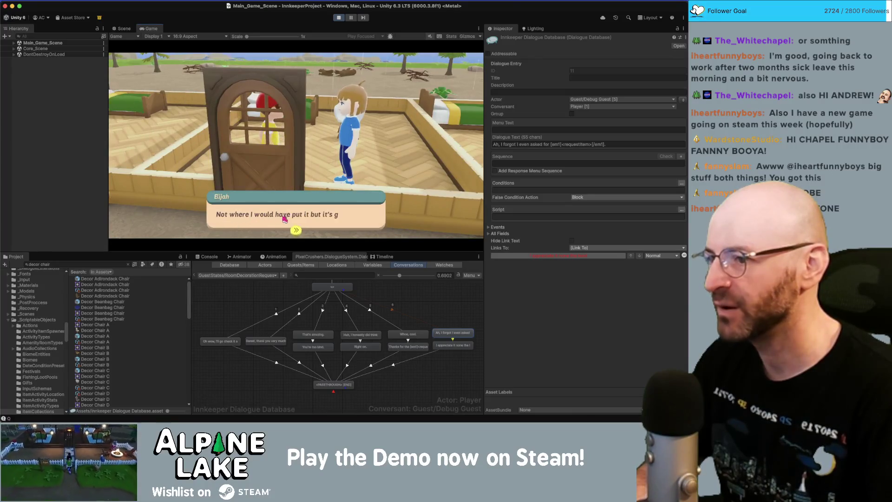
click(329, 224)
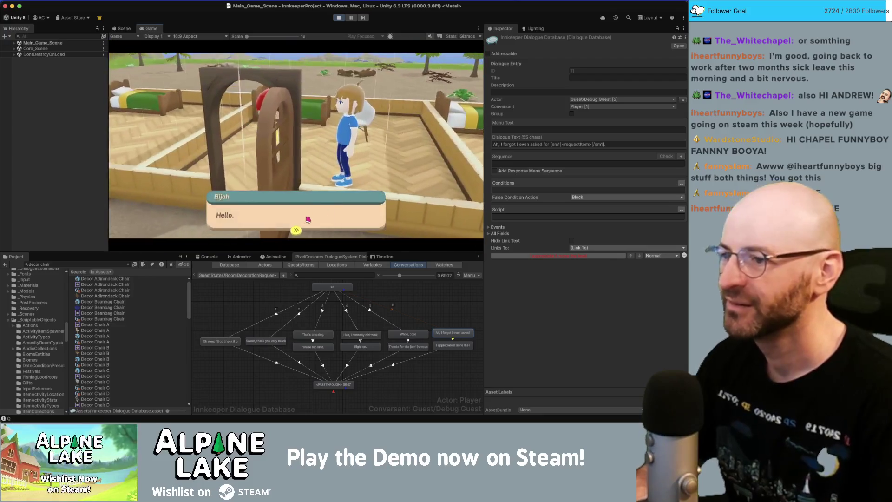
click(298, 220)
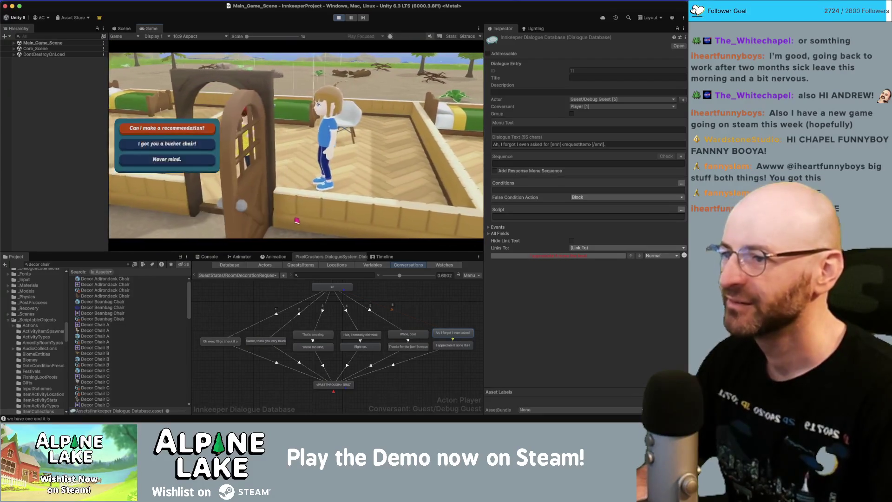
click(177, 143)
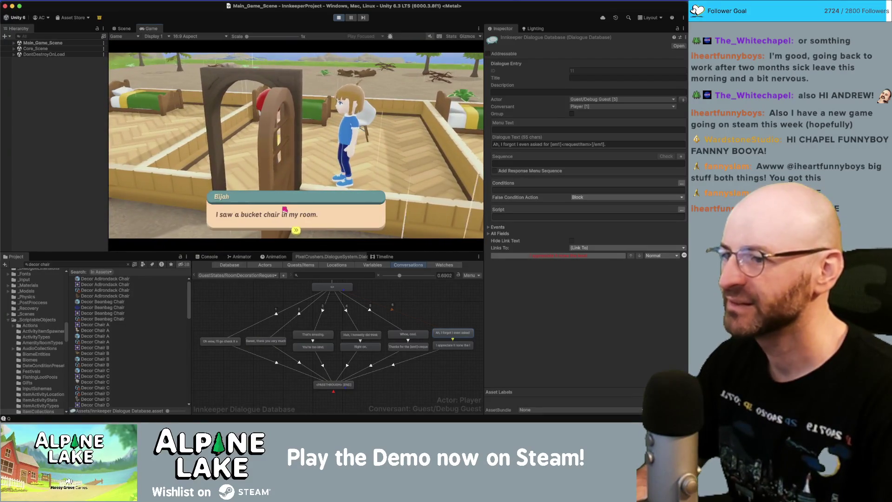
Step: Repeat the bucket-chair reply through further conversations to check each guest reaction
click(257, 216)
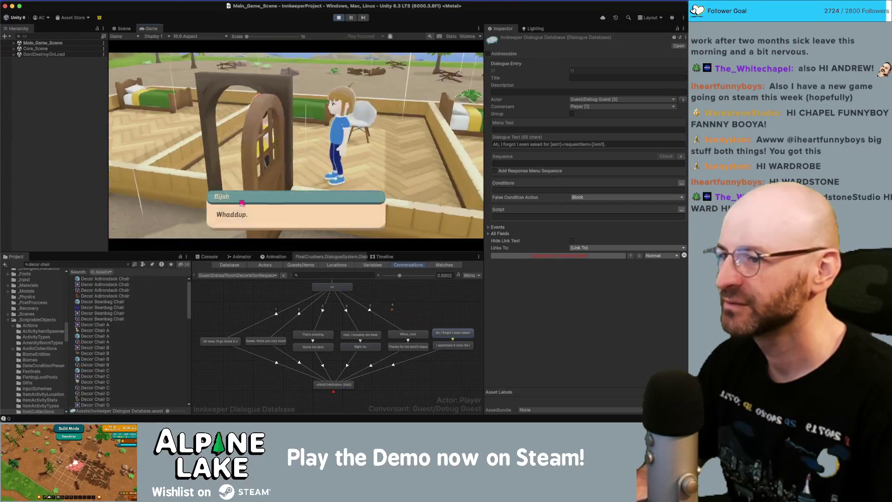
click(211, 204)
click(209, 153)
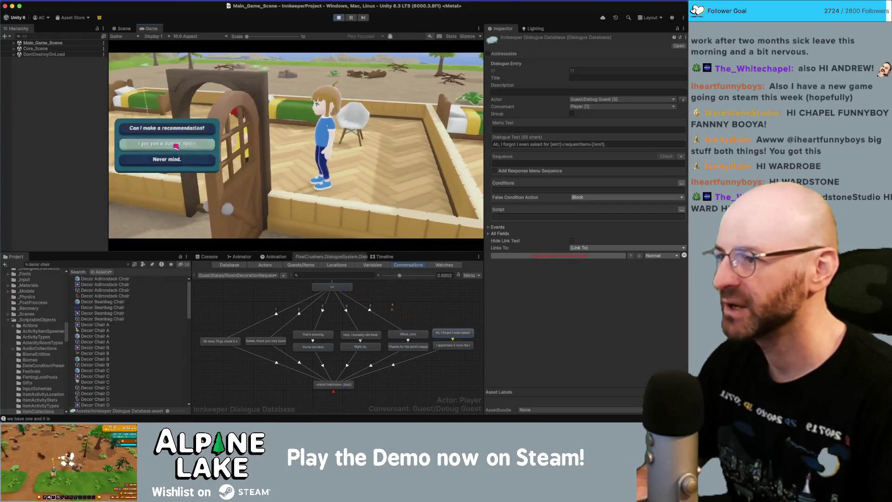
click(170, 127)
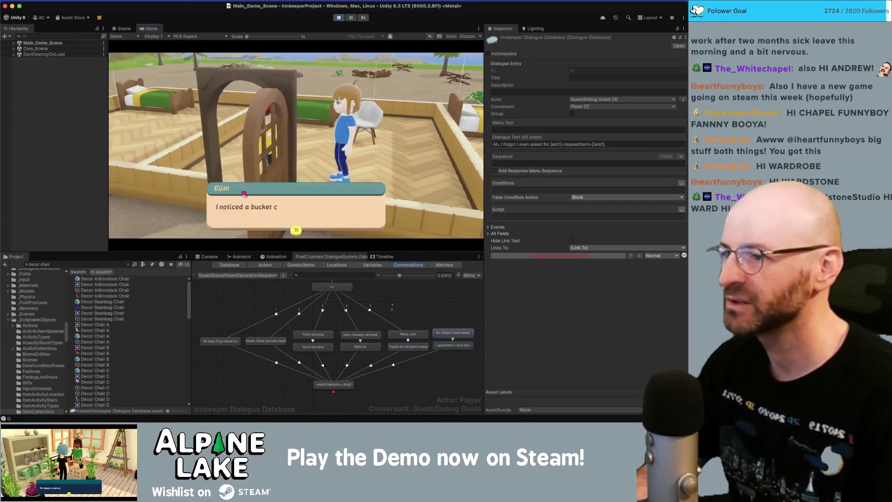
click(245, 217)
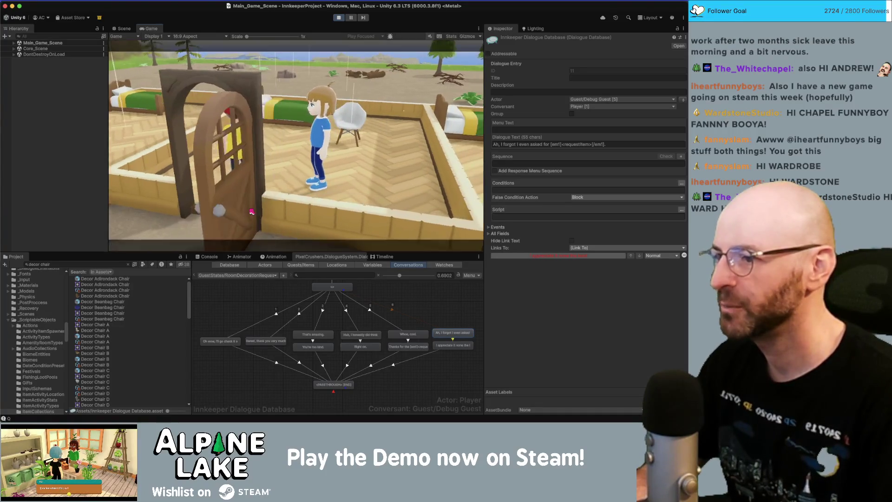
click(176, 143)
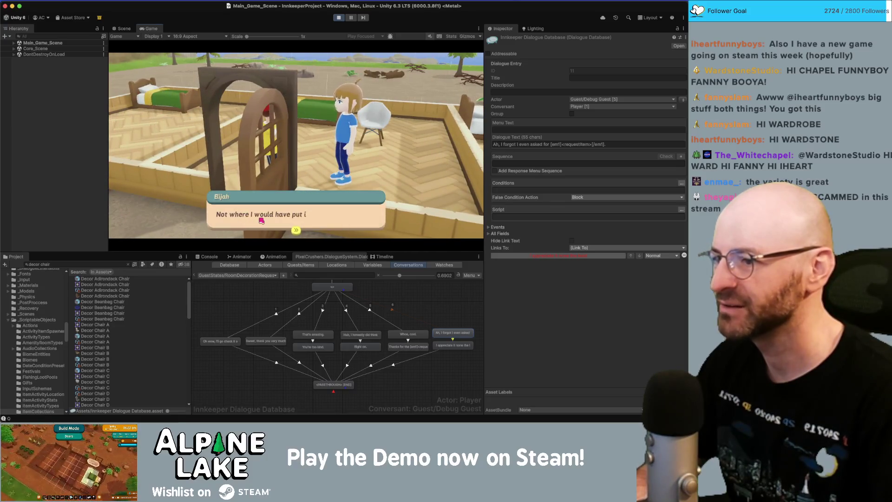
click(261, 221)
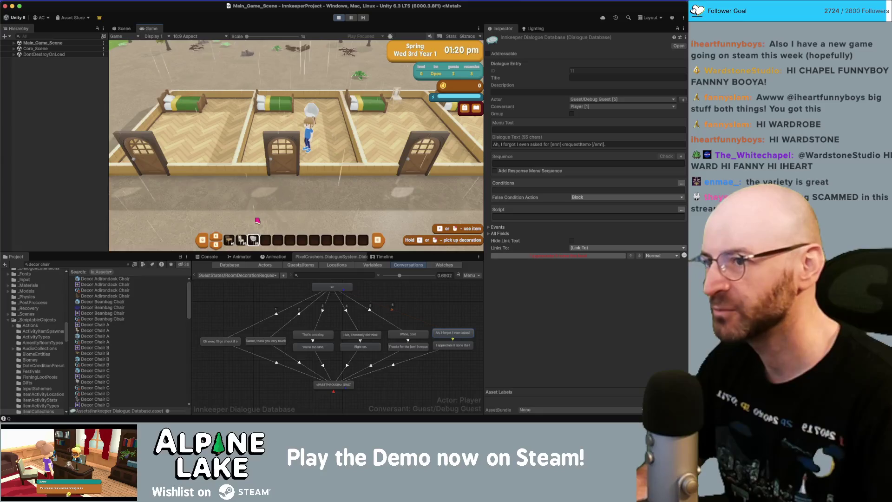
Step: Set the chair on the bedroom floor and walk the innkeeper back out toward the front desk
click(258, 220)
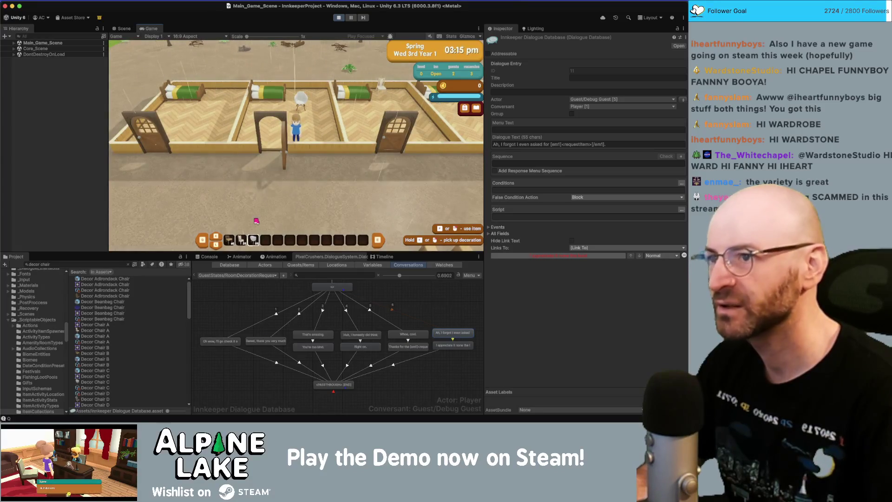
key(a)
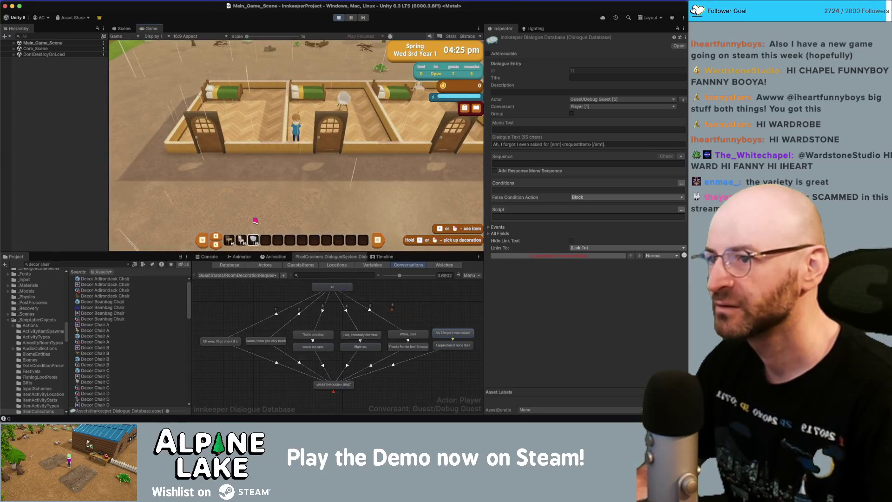
key(s)
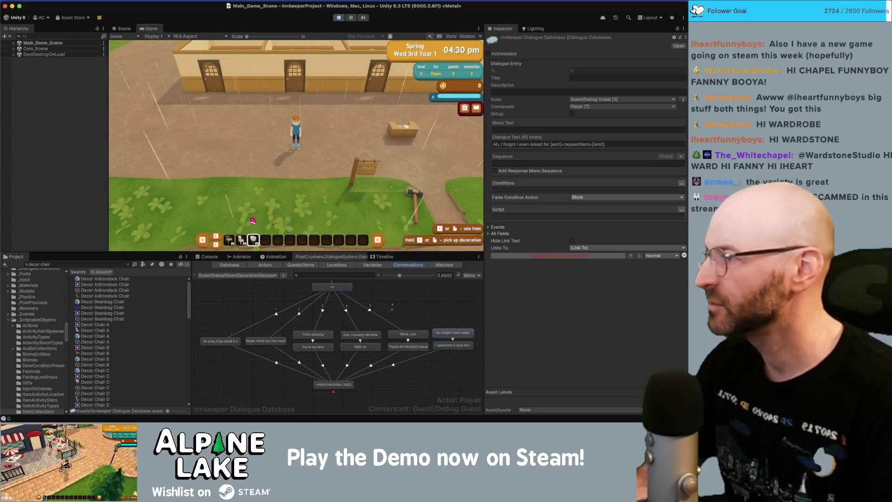
key(w)
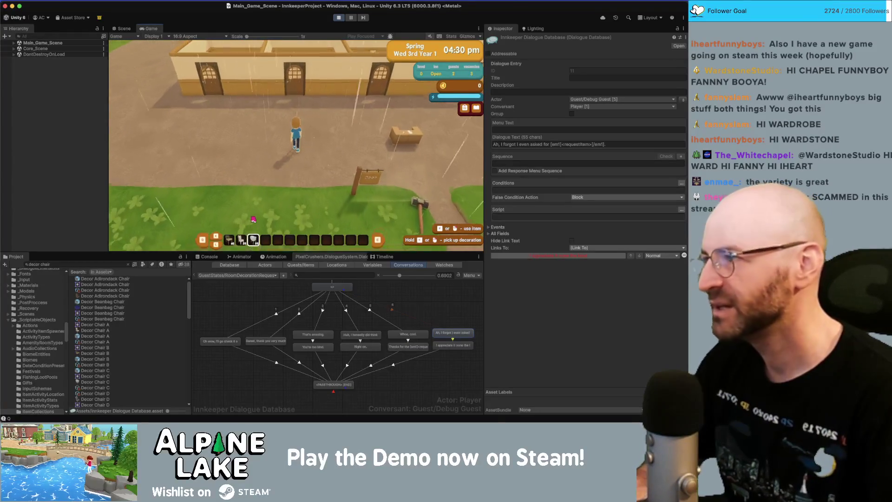
key(w)
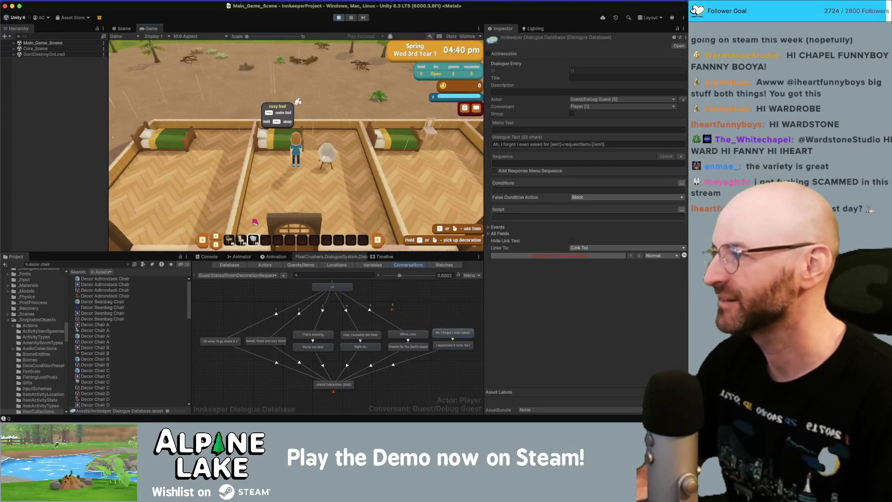
key(s)
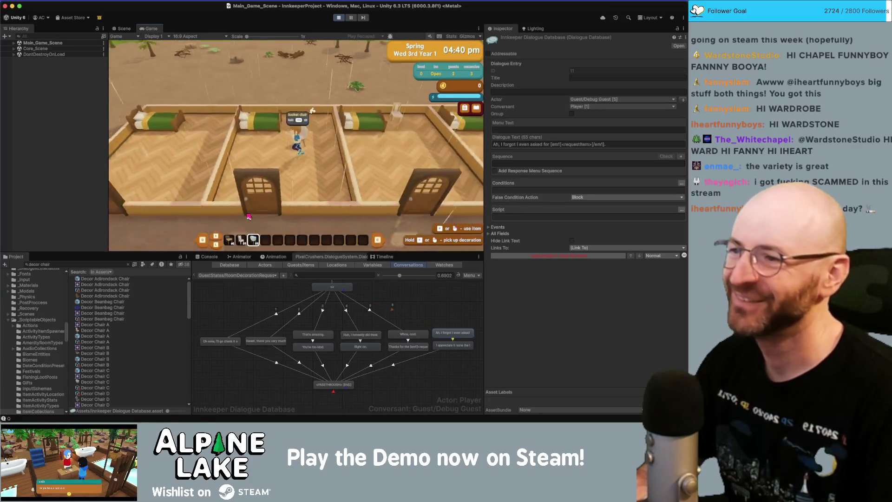
key(s)
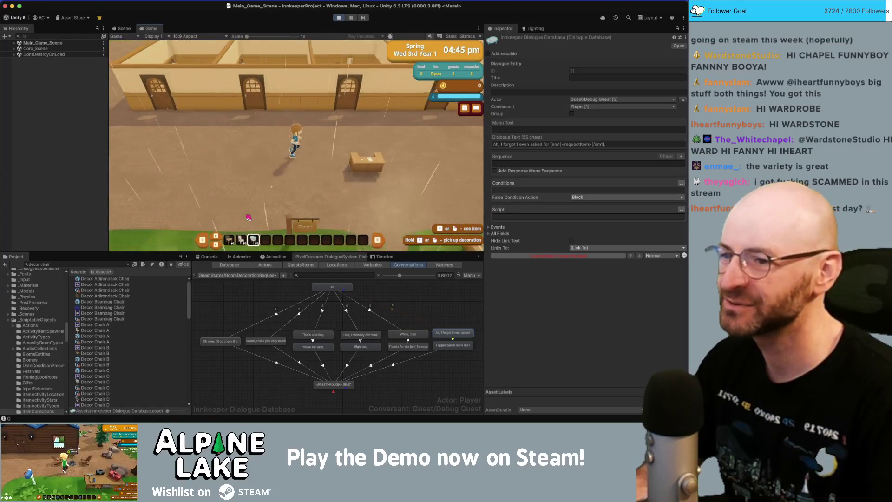
key(d)
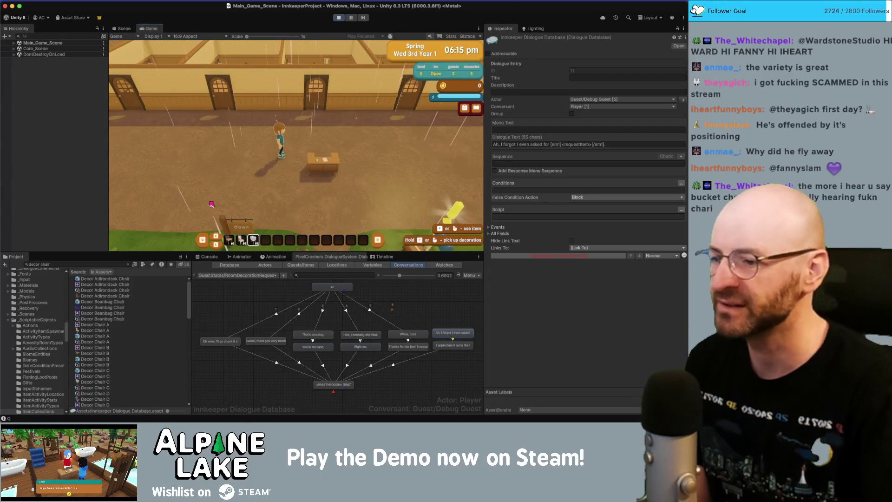
Step: Show the RoomDecorationRequestFulfilled conversation's properties in the Inspector, then bring the TikTok video window forward
click(240, 302)
click(240, 278)
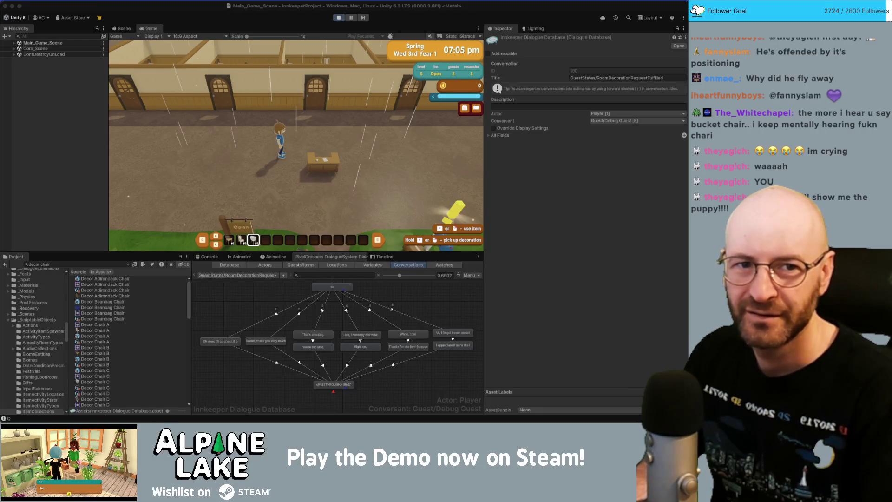
key(super+Tab)
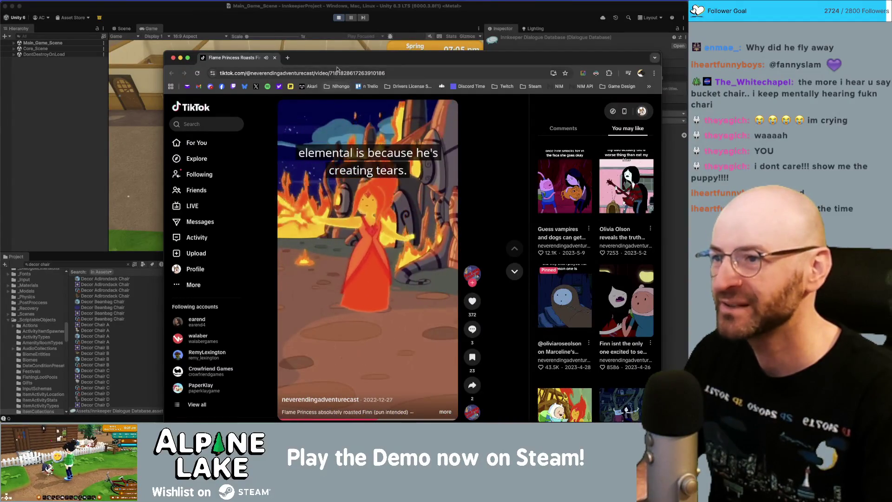
Step: Put the TikTok window aside so the itch.io Robot Shooter page is in front
click(275, 58)
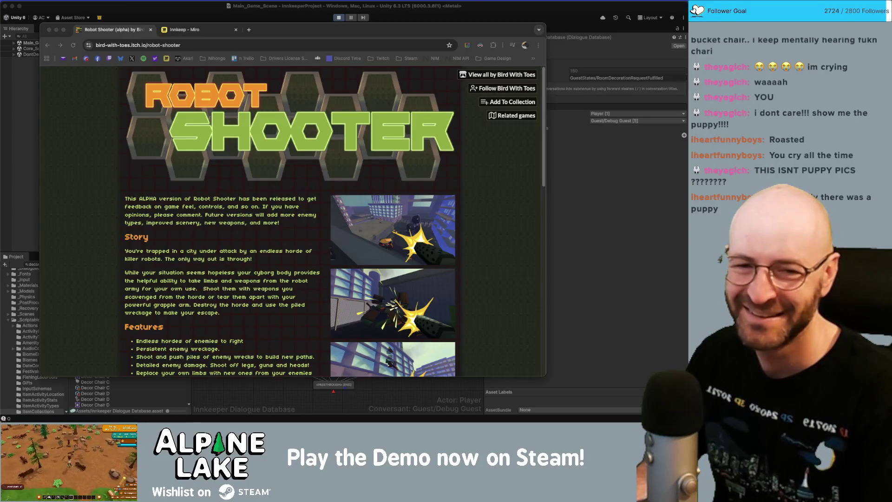
Step: Close the TikTok window and the Robot Shooter tab, leaving the Innkeep Miro board
drag(525, 94, 522, 80)
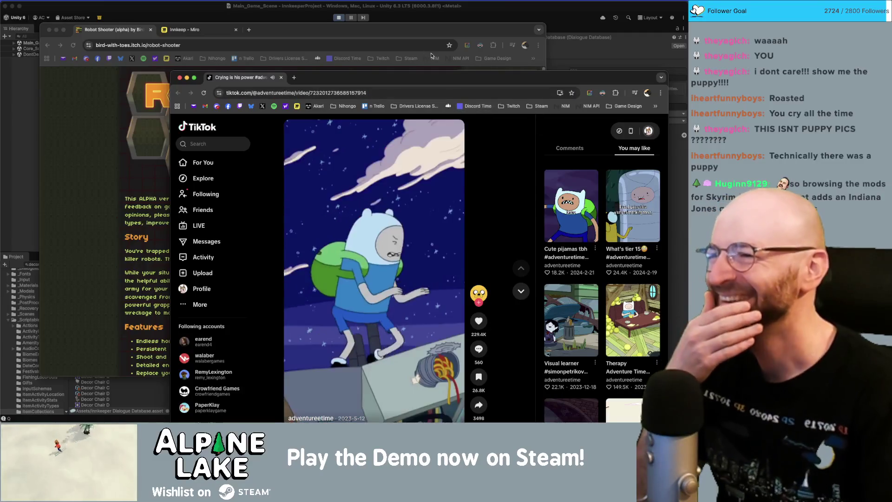
click(281, 77)
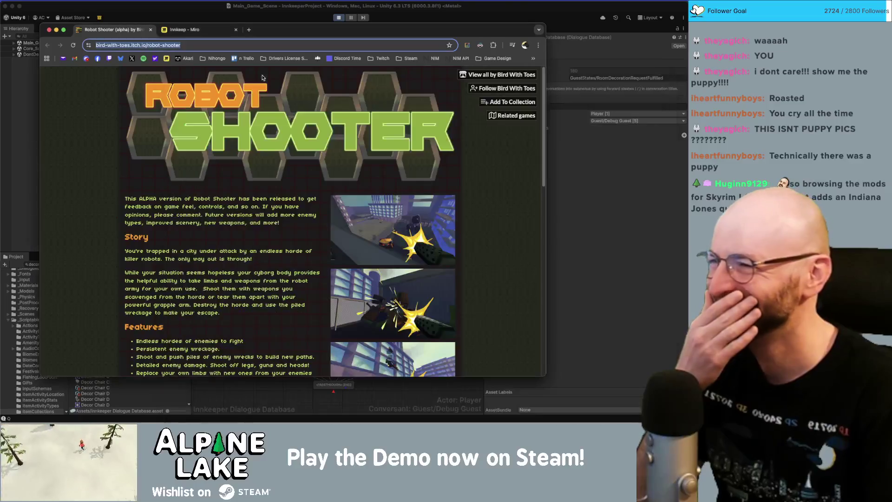
middle_click(133, 31)
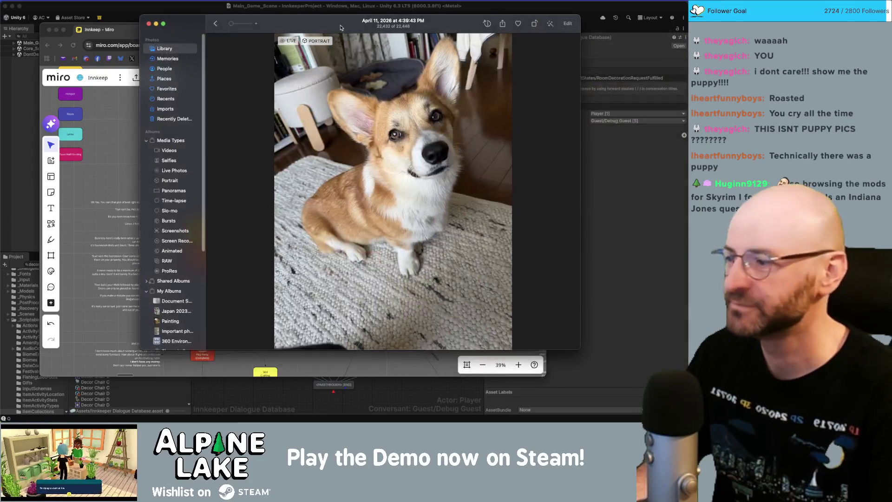
Step: Move the corgi photo window over the Miro board
drag(340, 25, 290, 56)
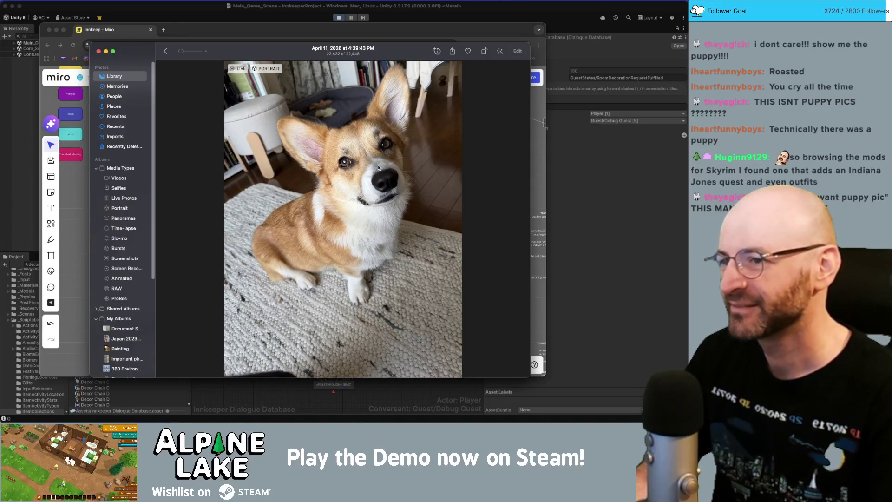
Step: Zoom in on the corgi photo and partway back out
scroll(379, 168, up, 3)
scroll(378, 165, up, 2)
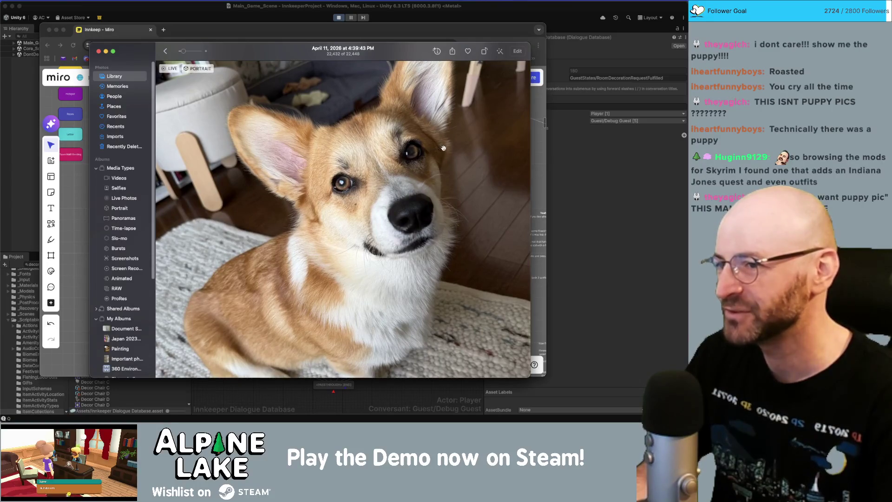
scroll(356, 180, up, 5)
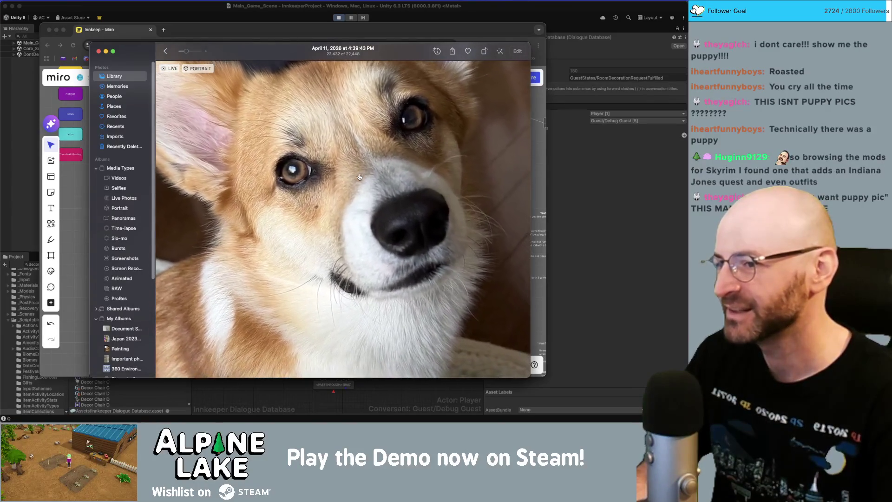
scroll(360, 178, up, 2)
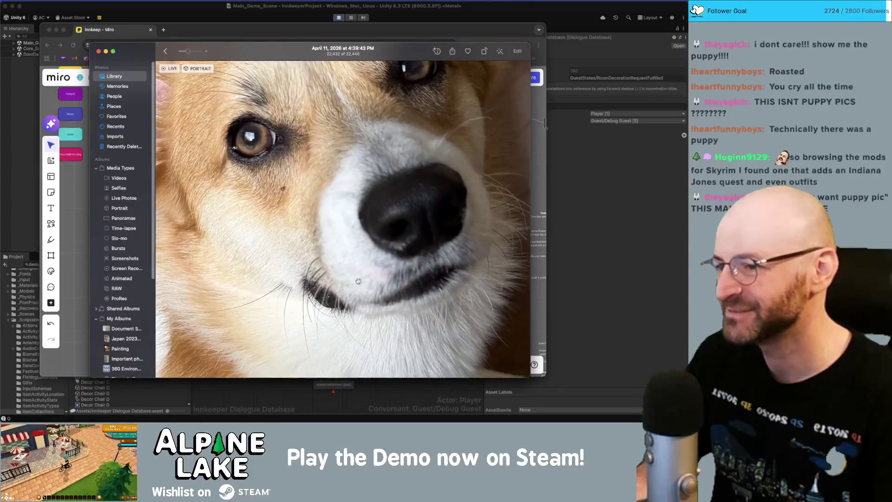
scroll(358, 291, up, 5)
scroll(358, 291, up, 5)
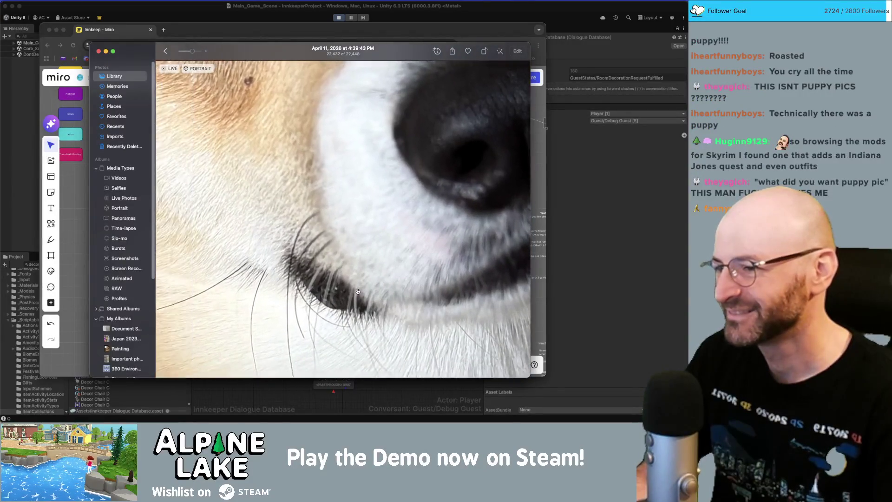
scroll(358, 290, up, 1)
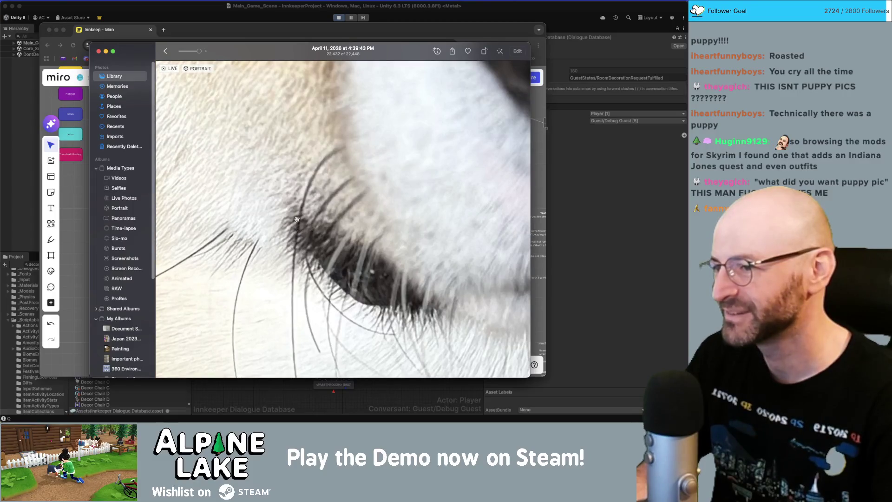
scroll(308, 229, down, 10)
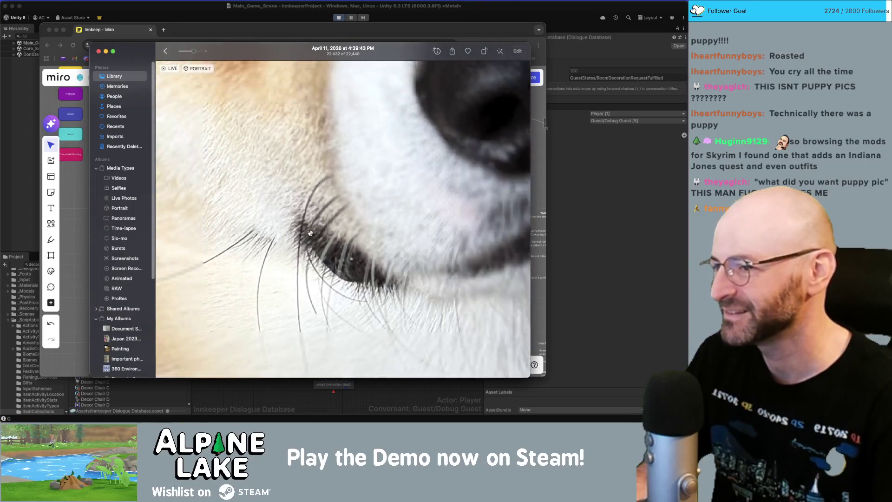
scroll(310, 233, down, 3)
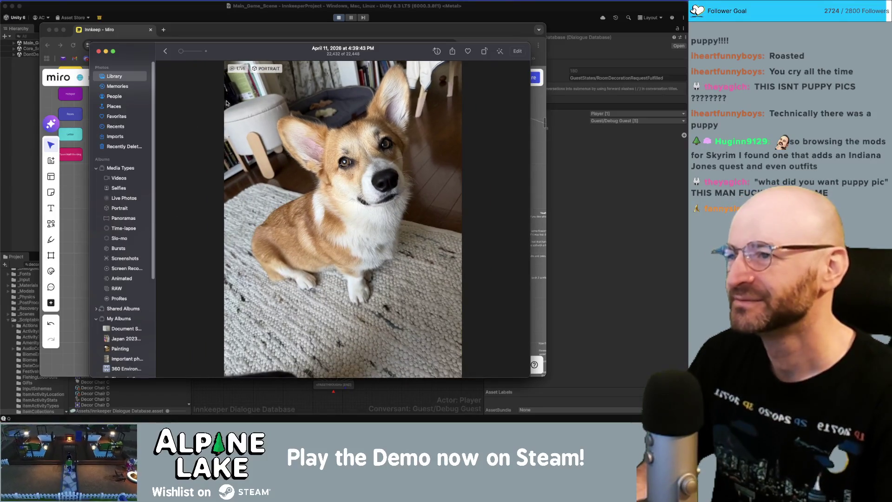
Step: Hide the Photos viewer and bring it back, twice over
key(super+w)
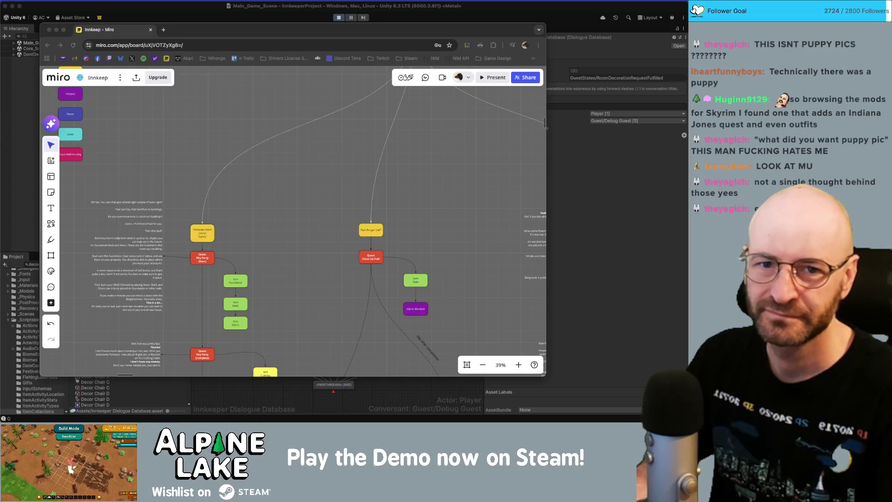
key(super+Tab)
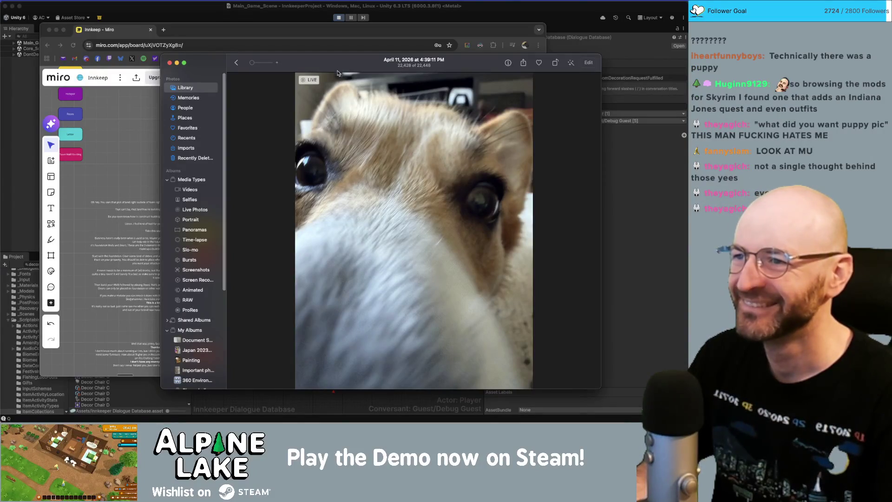
key(super+w)
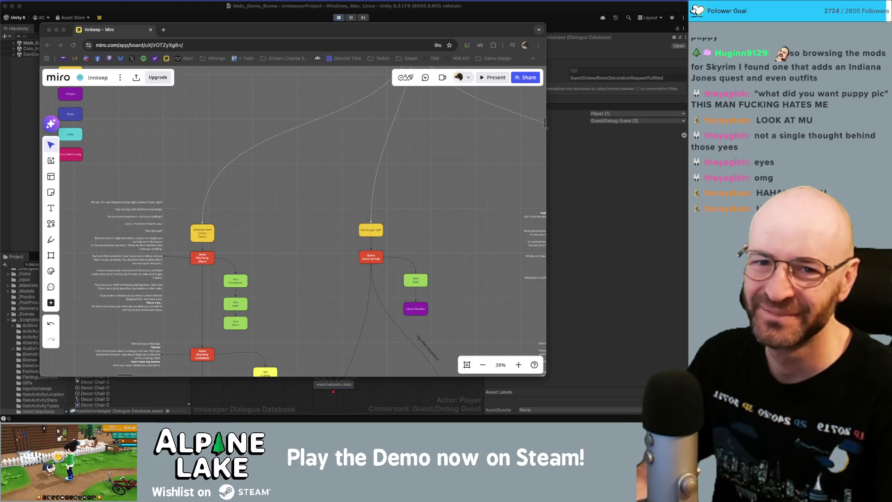
key(super+Tab)
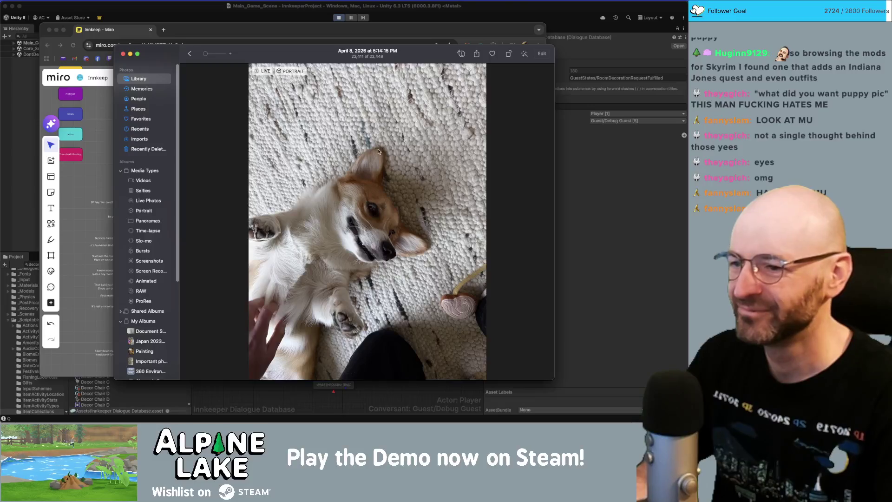
Step: Zoom in on the corgi's face and back out, then hide the Photos window
double_click(357, 275)
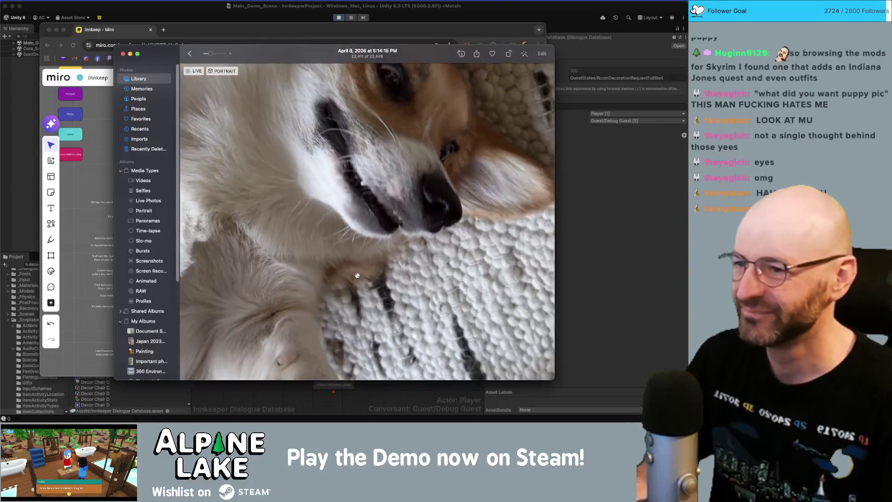
double_click(345, 175)
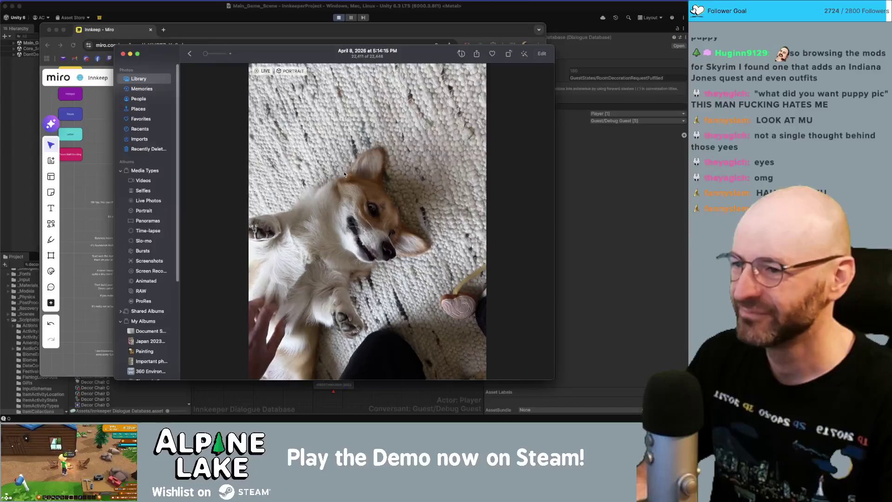
double_click(344, 175)
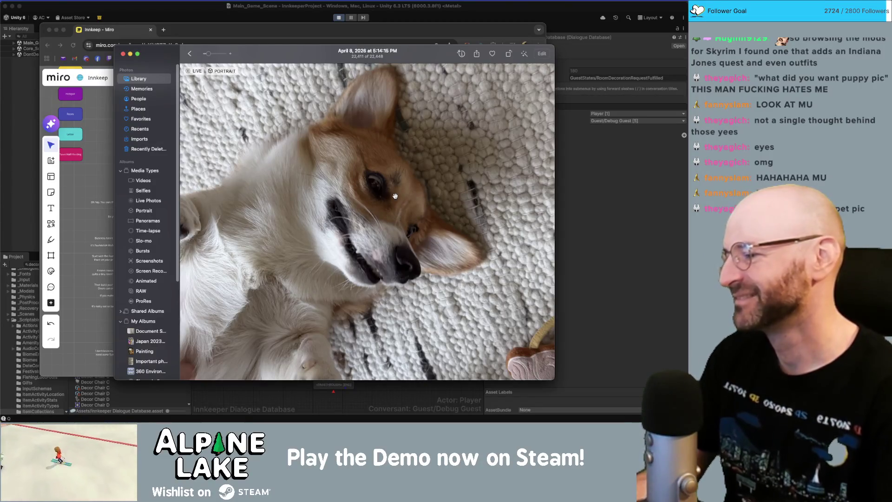
double_click(375, 243)
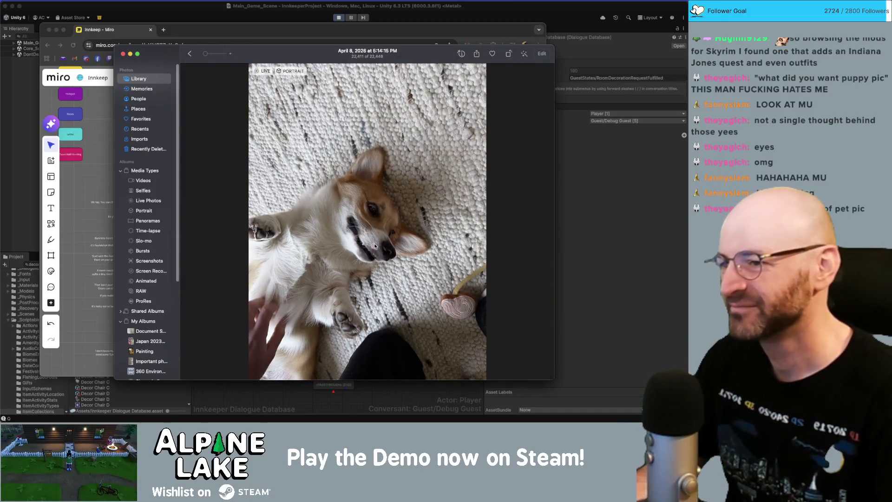
drag(302, 55, 293, 40)
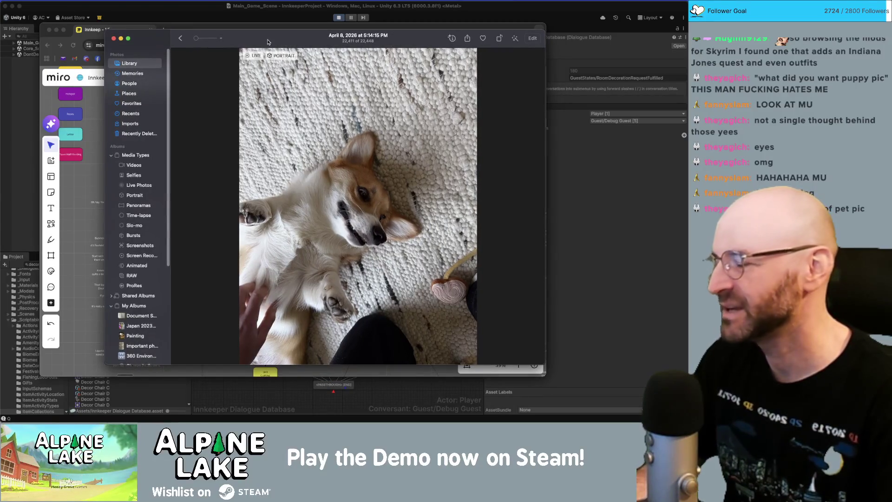
key(super+w)
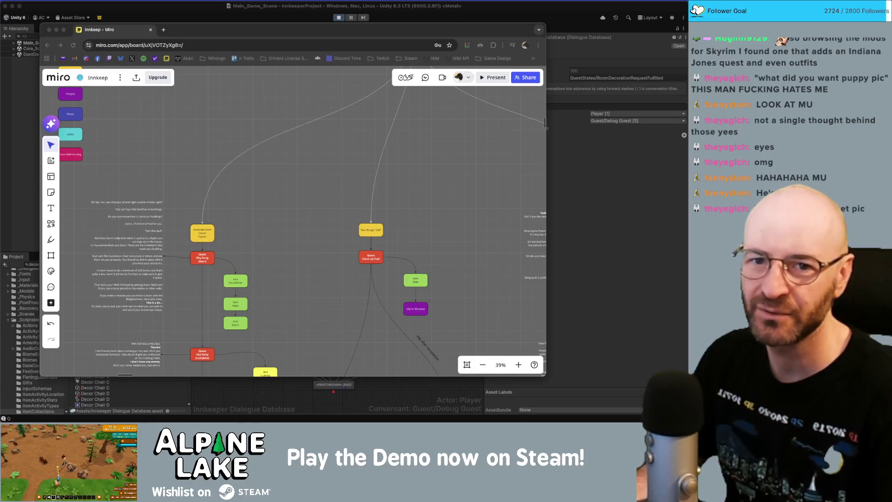
Step: Bring the corgi photo back, play its live photo, and zoom in on mouth and nose
key(super+Tab)
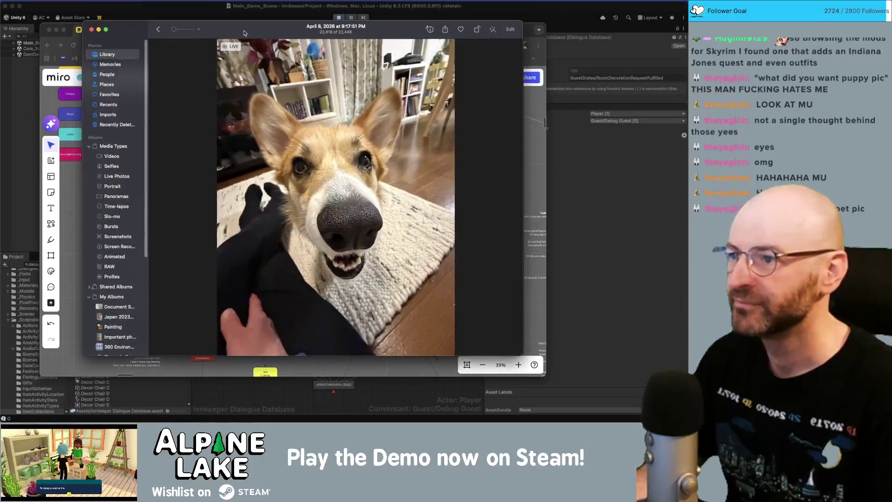
click(349, 168)
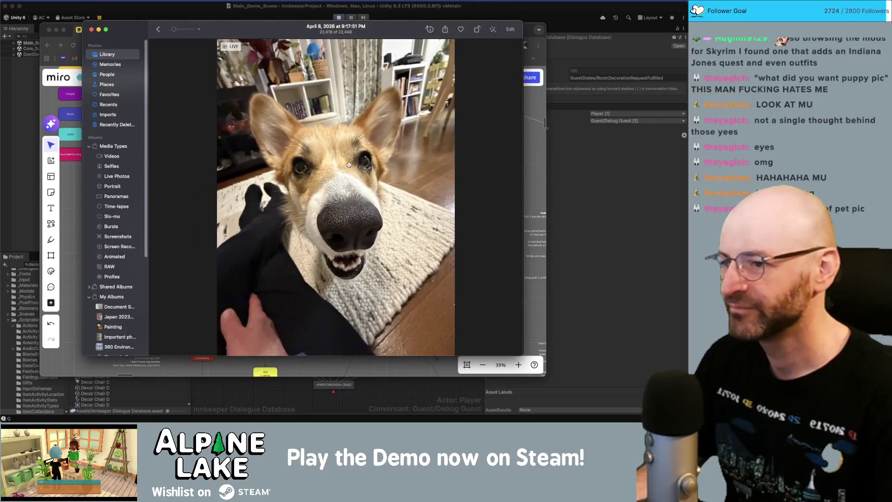
double_click(342, 263)
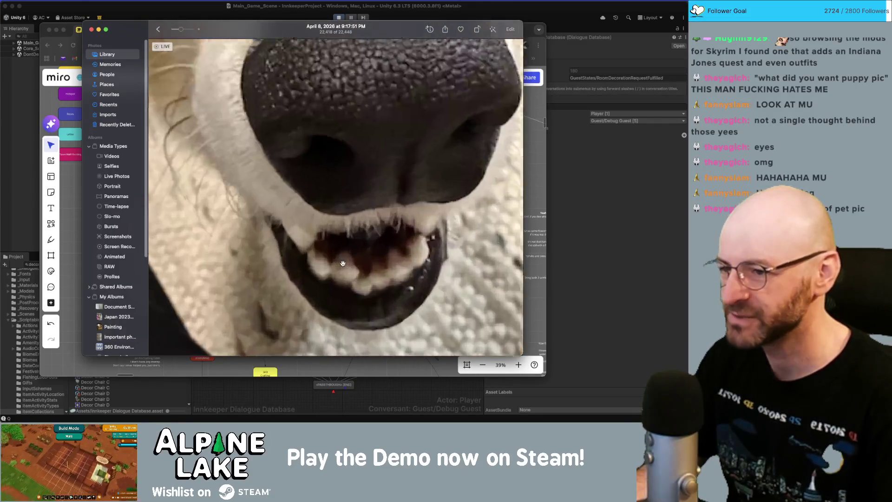
double_click(351, 297)
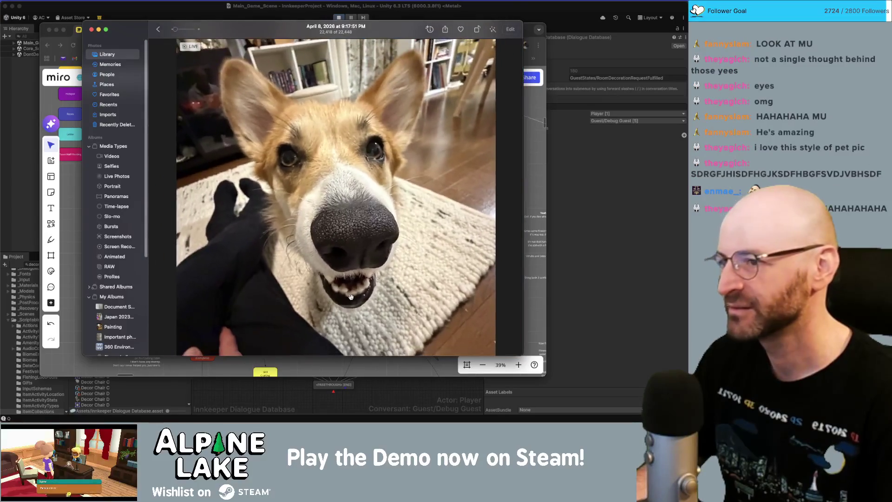
double_click(371, 168)
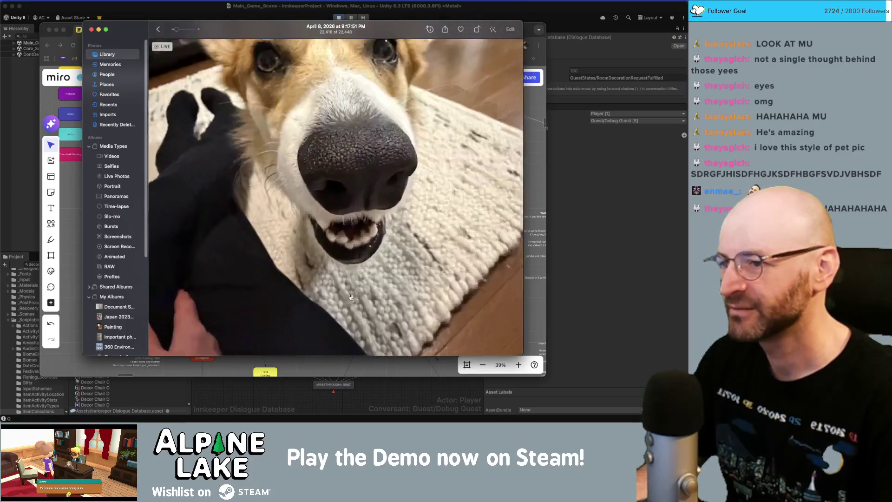
Step: Zoom the photo back out to fit and close Photos
scroll(372, 168, up, 3)
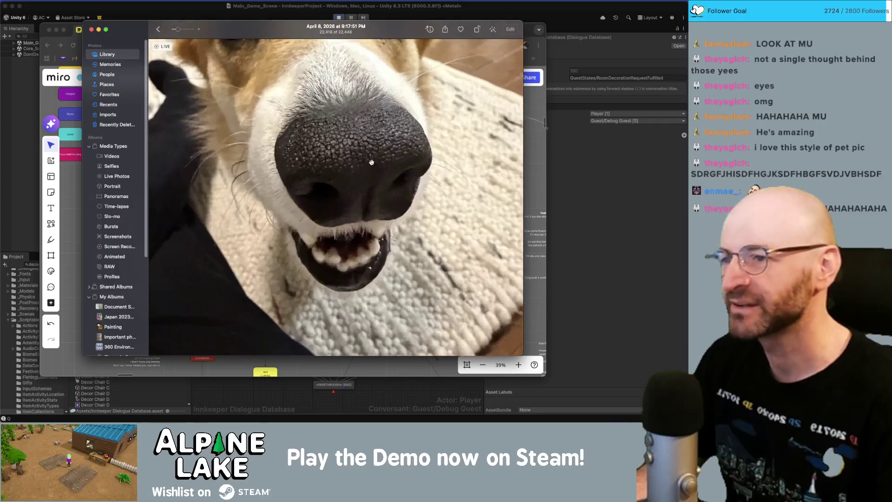
scroll(376, 151, up, 3)
scroll(375, 150, up, 5)
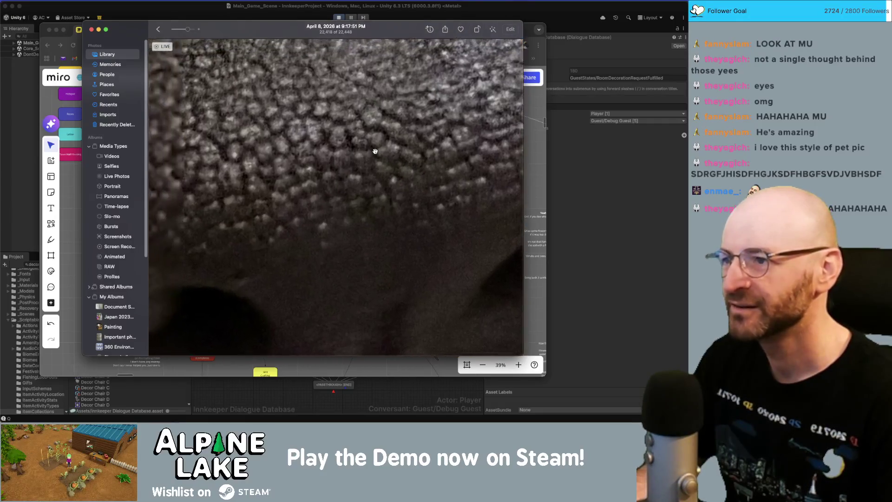
scroll(377, 148, up, 3)
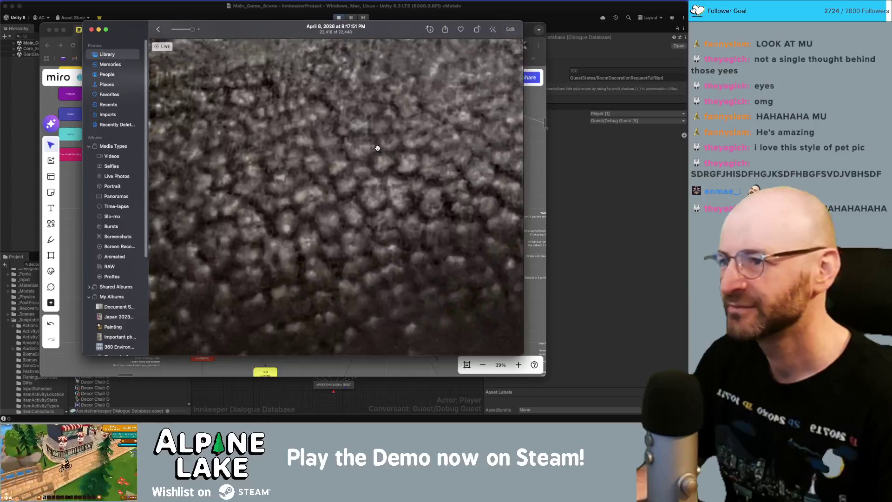
scroll(377, 147, down, 10)
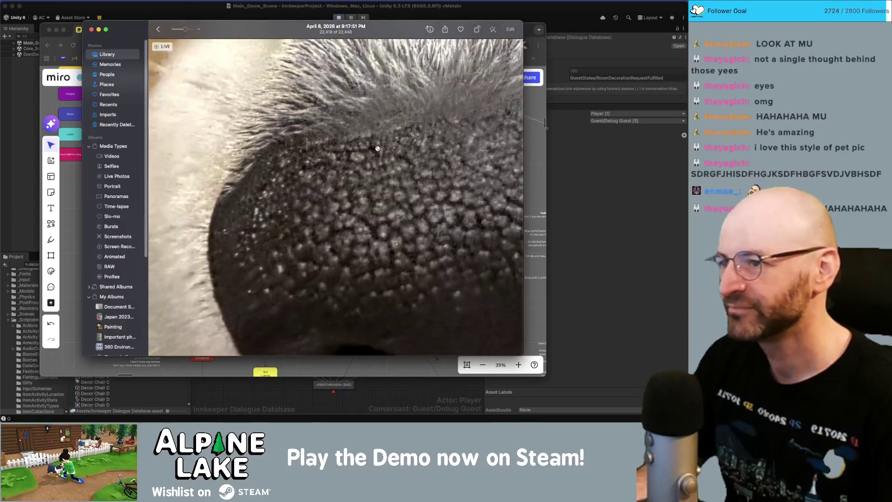
scroll(377, 148, down, 5)
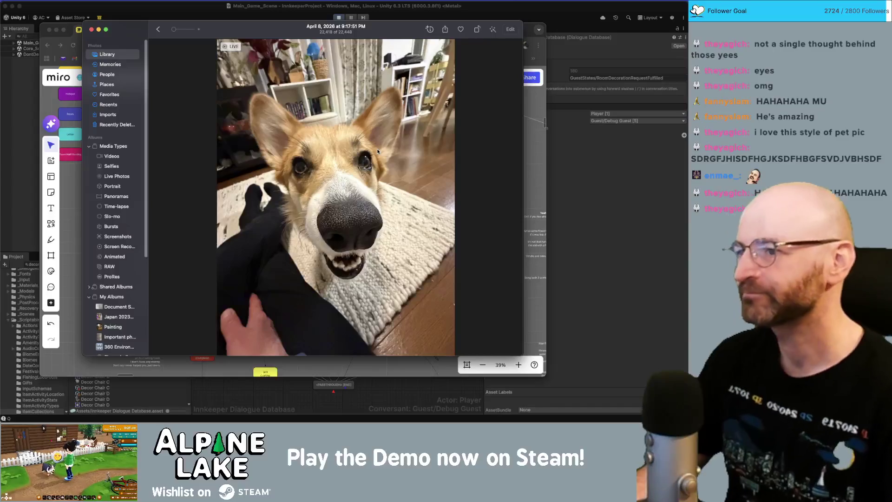
key(super+w)
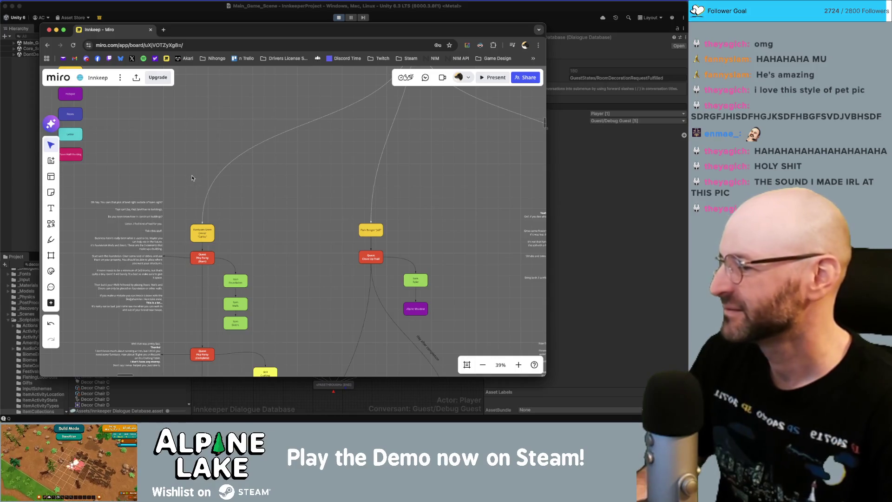
Step: Return to the Unity editor, where the game shows a guest's reply choices
key(super+Tab)
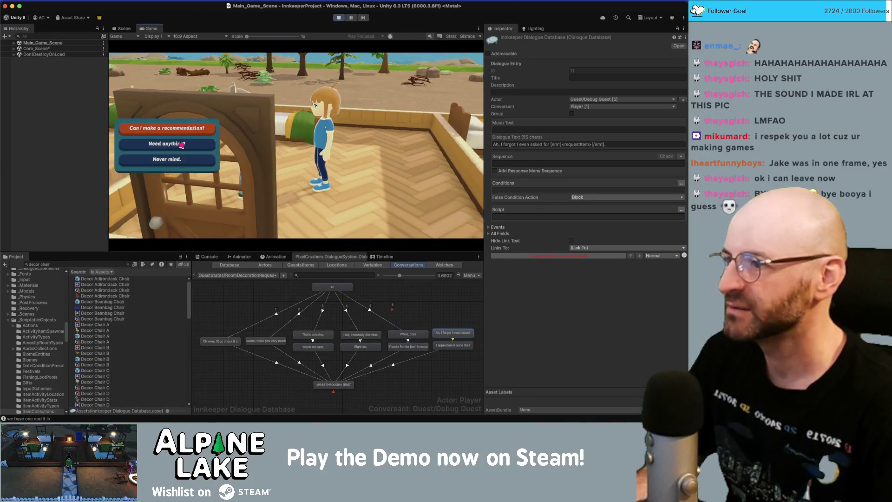
Step: Pick a guest reply revealing the raw <requestItem> placeholder, check the Console, and stop play mode
key(Return)
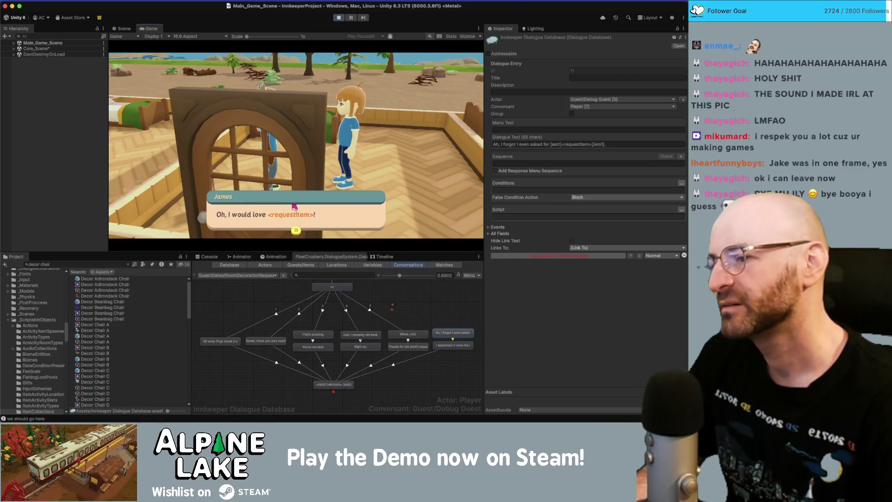
click(207, 257)
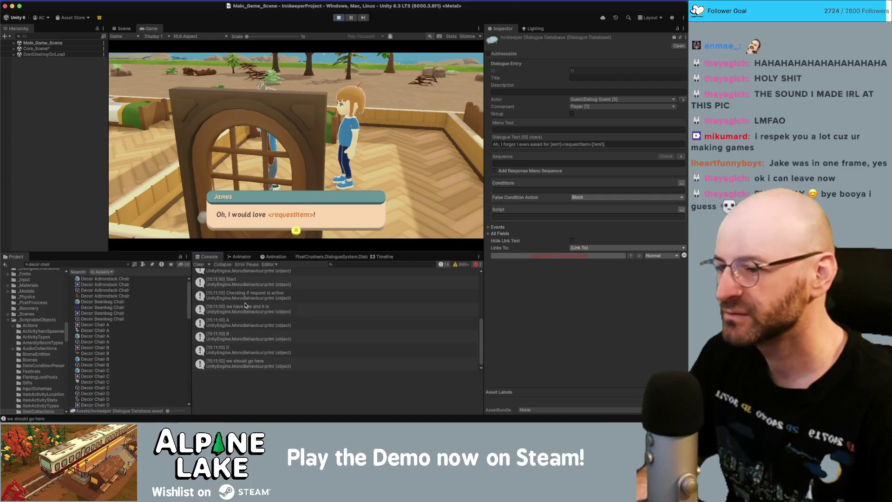
click(340, 17)
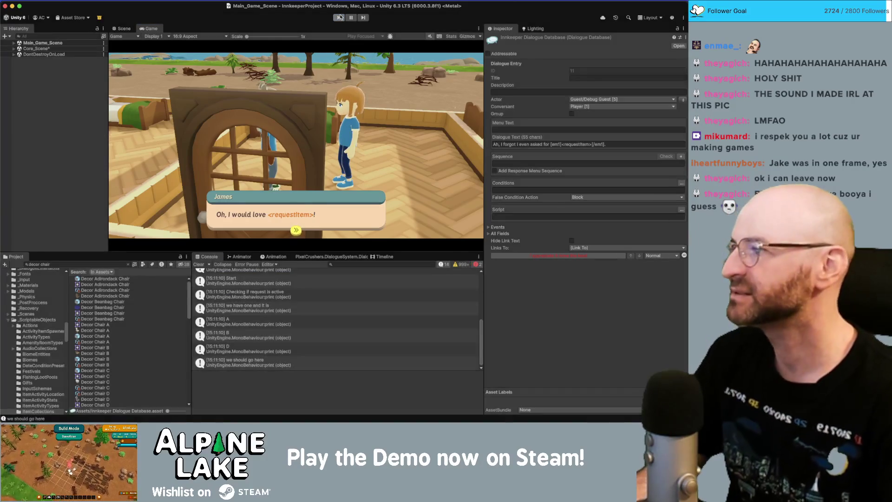
click(340, 18)
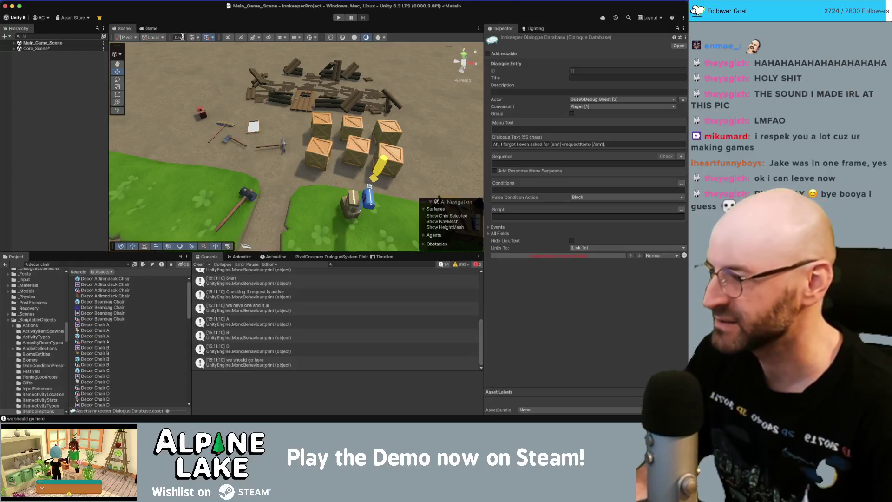
Step: Find 'generic guest', open _Guest_Generic, check its Saveable identifiers, then switch to NPCDialogueHelper.cs
click(64, 75)
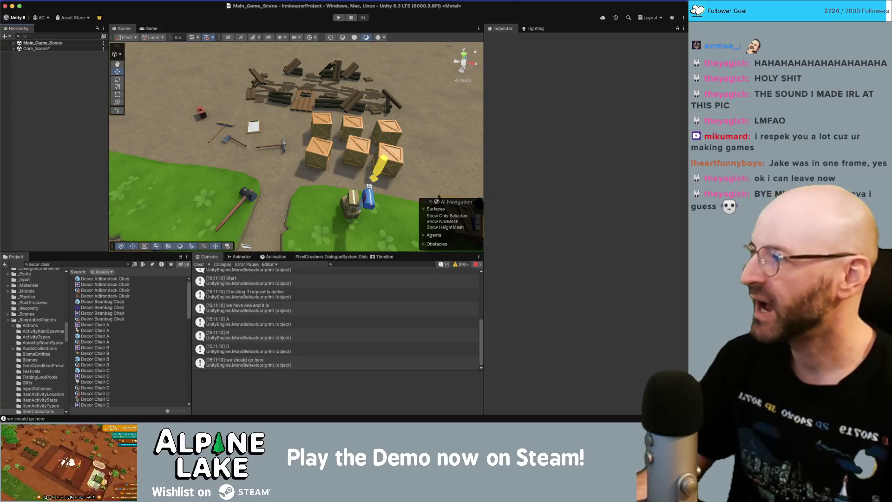
click(59, 265)
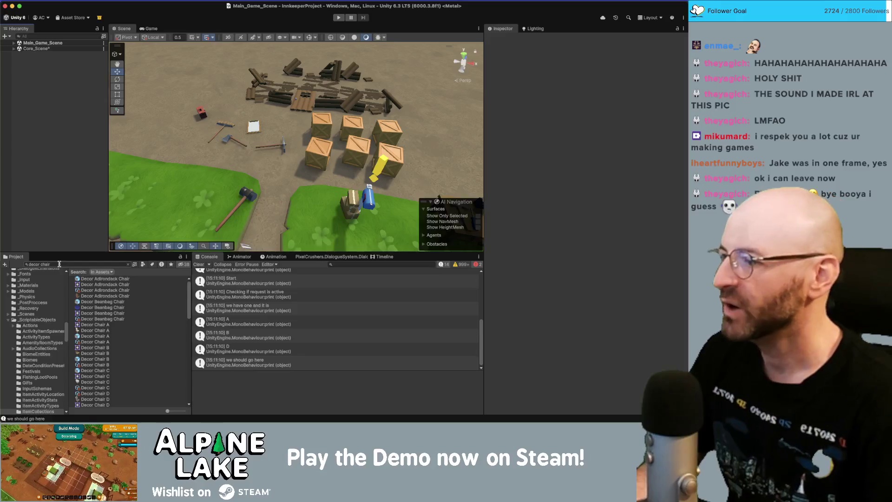
text(generic guest)
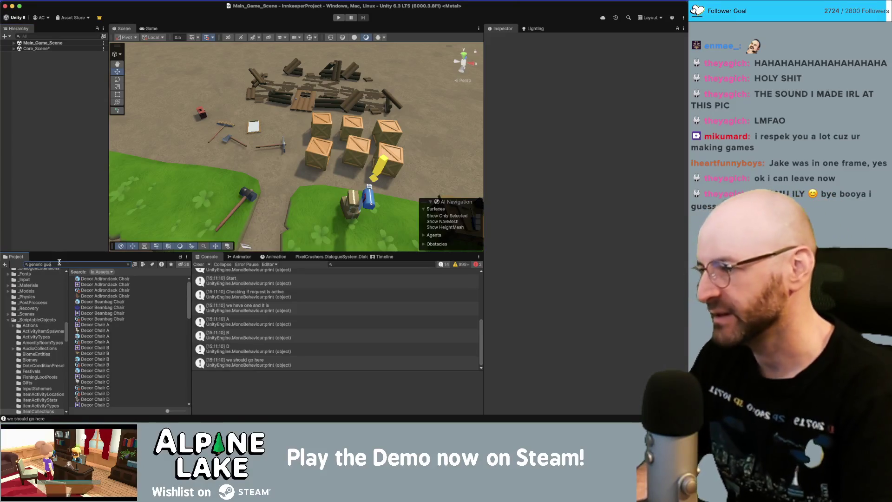
click(82, 281)
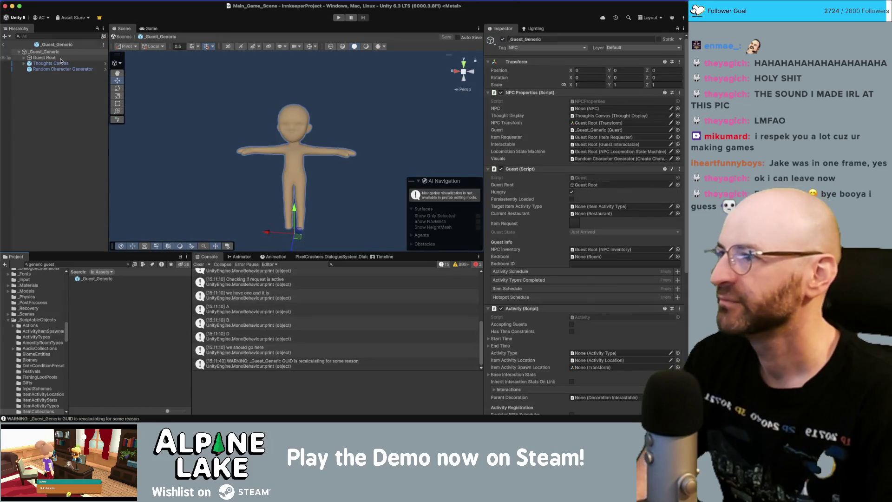
scroll(507, 267, down, 10)
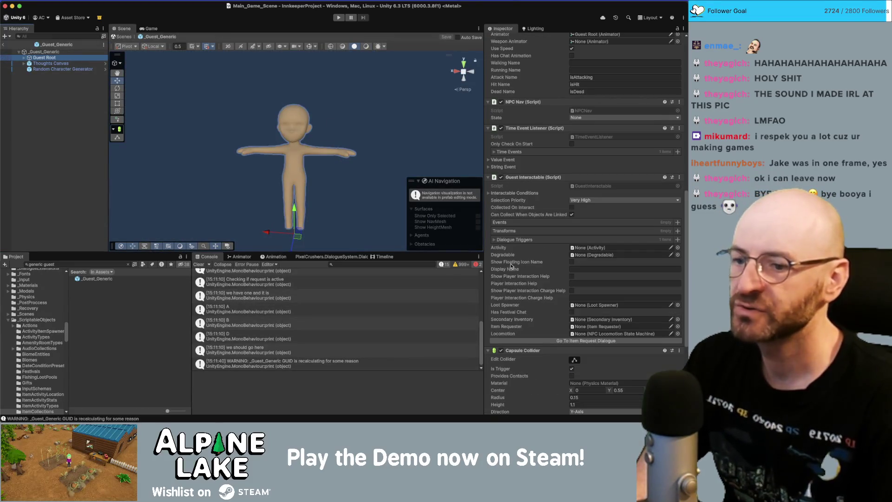
click(67, 51)
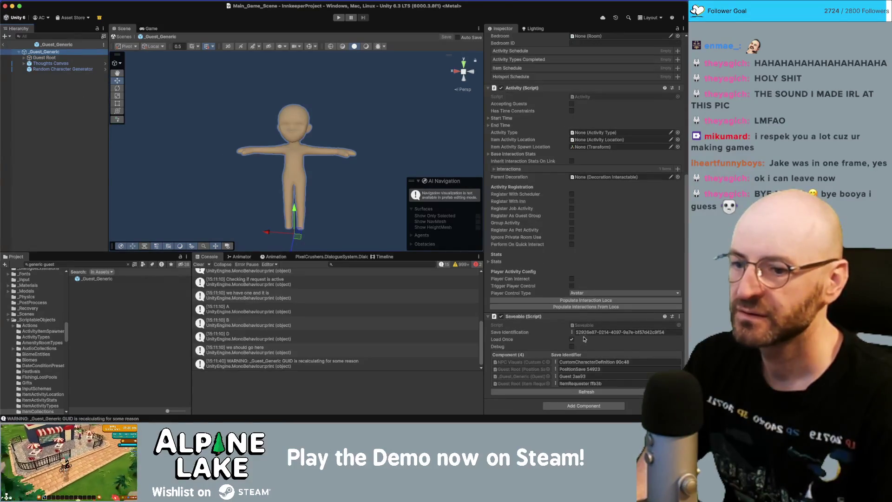
click(582, 384)
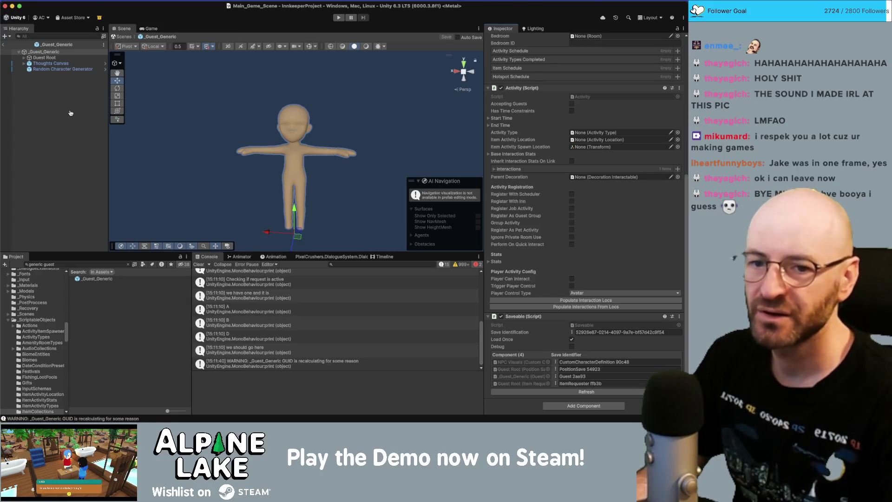
key(super+Tab)
scroll(167, 165, down, 10)
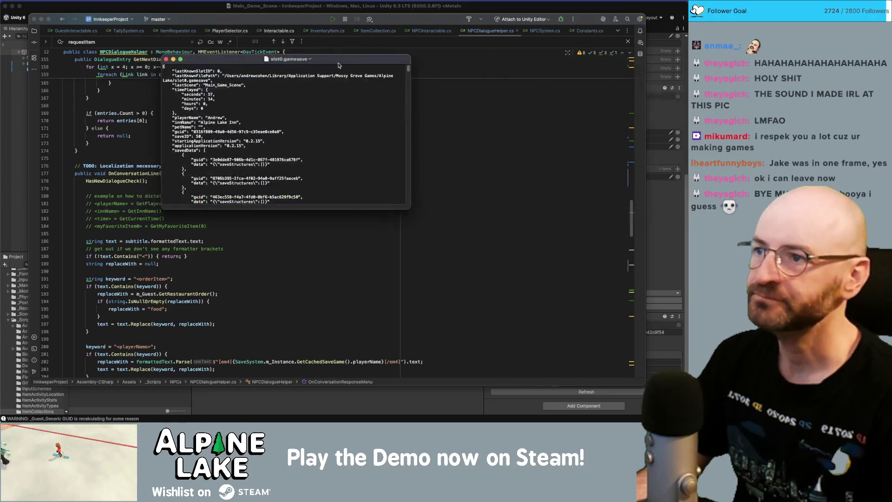
Step: Search slot0.gamesave for 'james' and step through the matches
click(406, 105)
text(james)
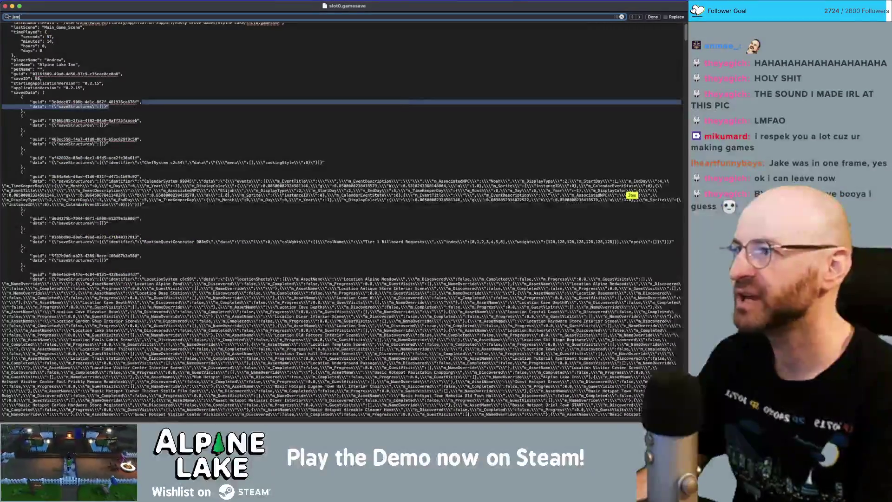
key(Return)
key(Return)
key(Return)
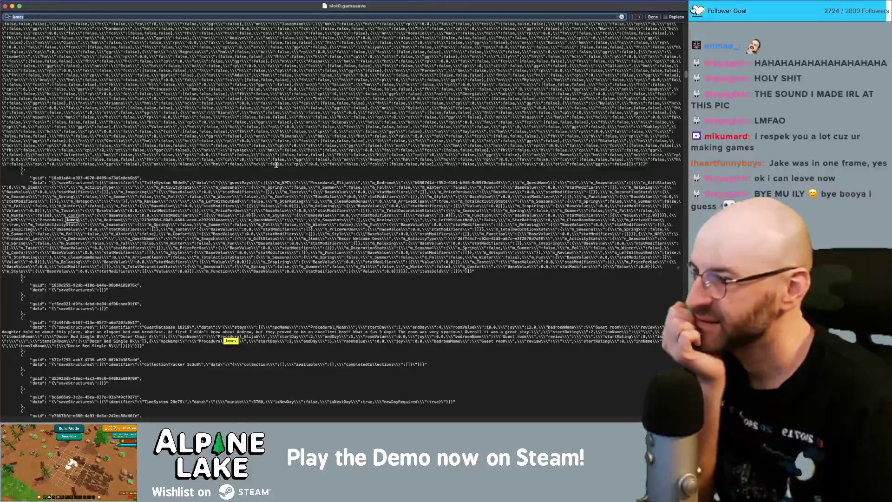
key(Return)
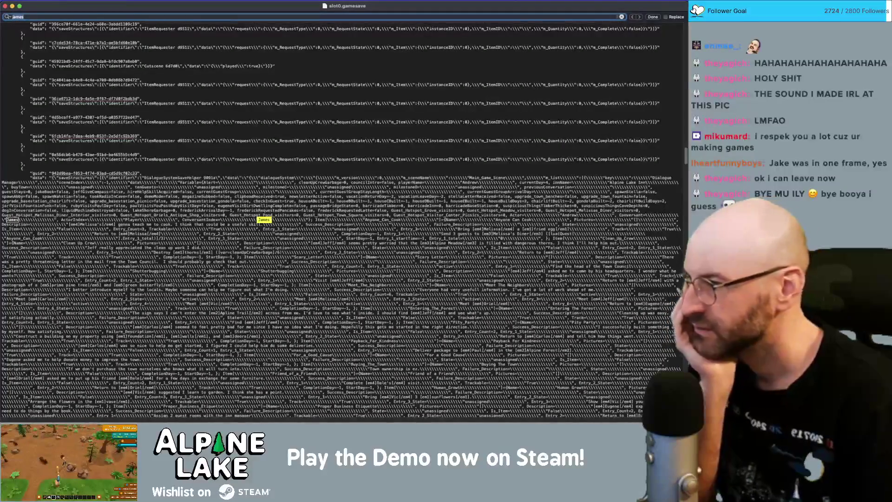
key(Return)
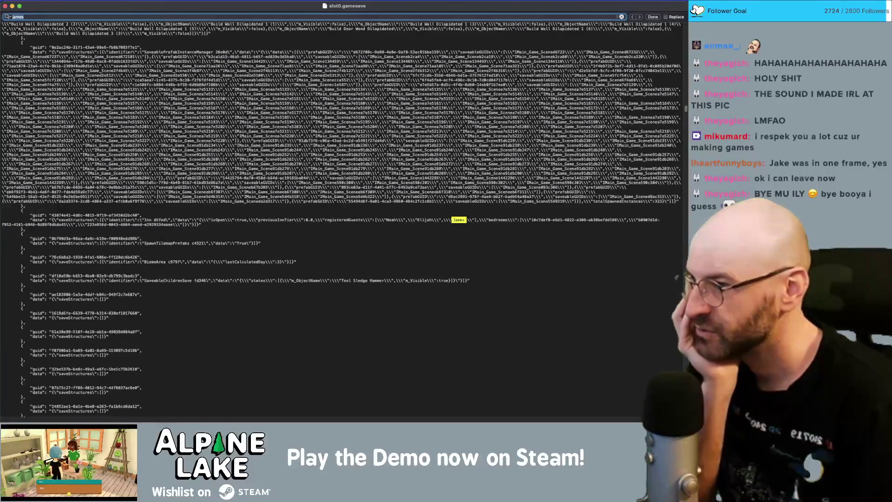
key(Return)
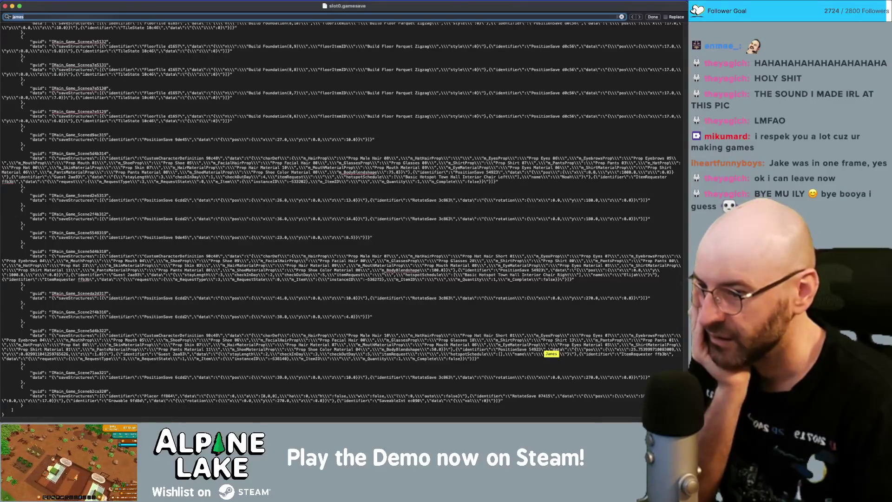
Step: Inspect James's m_RequestState, ItemRequester, m_Item, instanceID and m_ItemID save fields
click(156, 359)
double_click(156, 358)
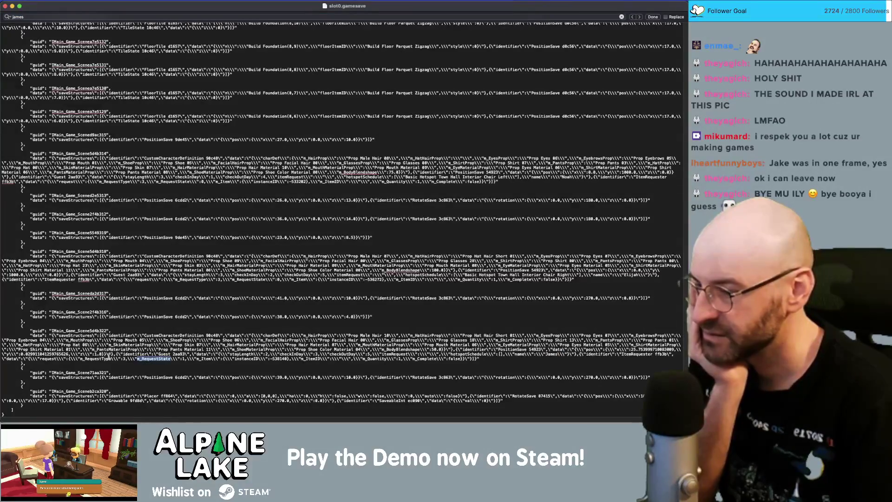
click(632, 352)
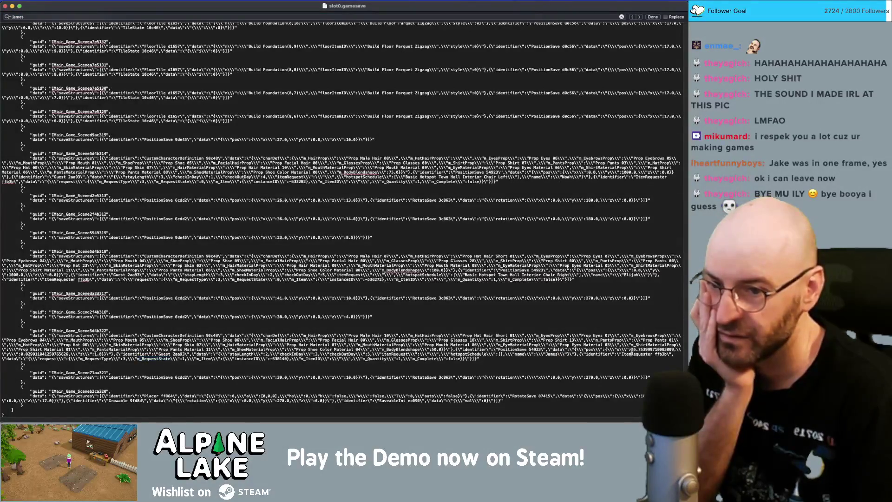
double_click(632, 354)
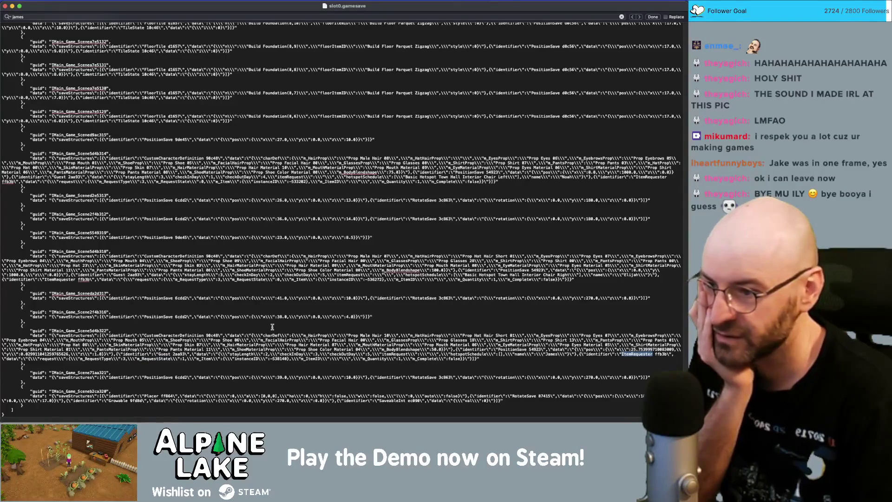
click(50, 358)
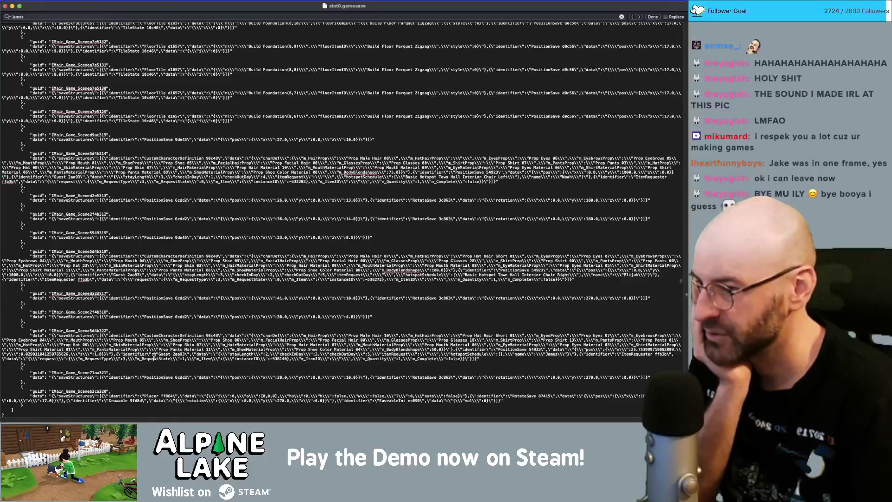
drag(196, 358, 212, 359)
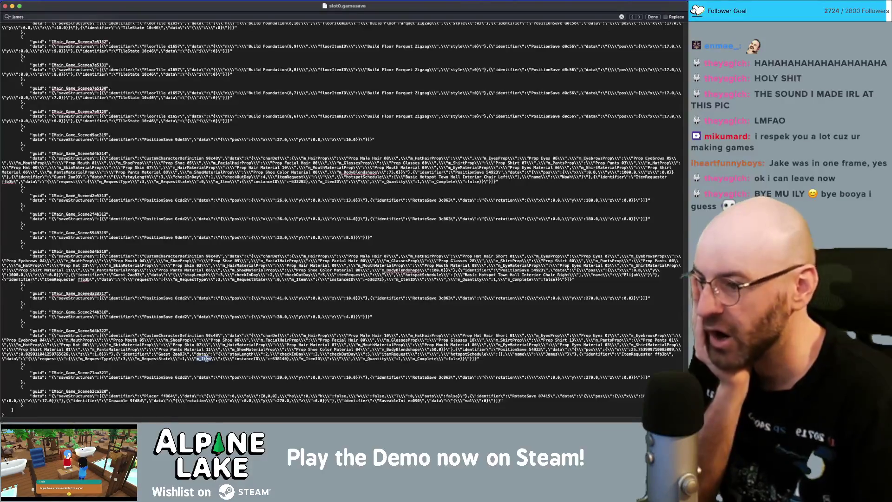
double_click(253, 359)
double_click(310, 359)
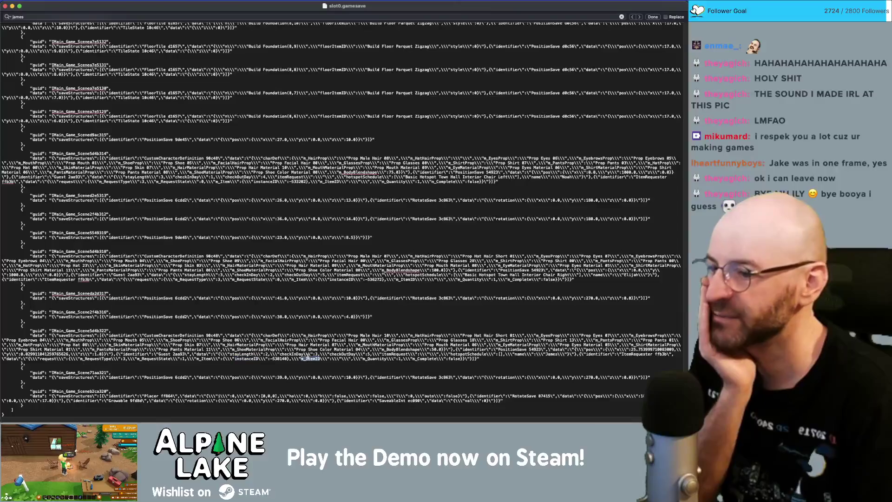